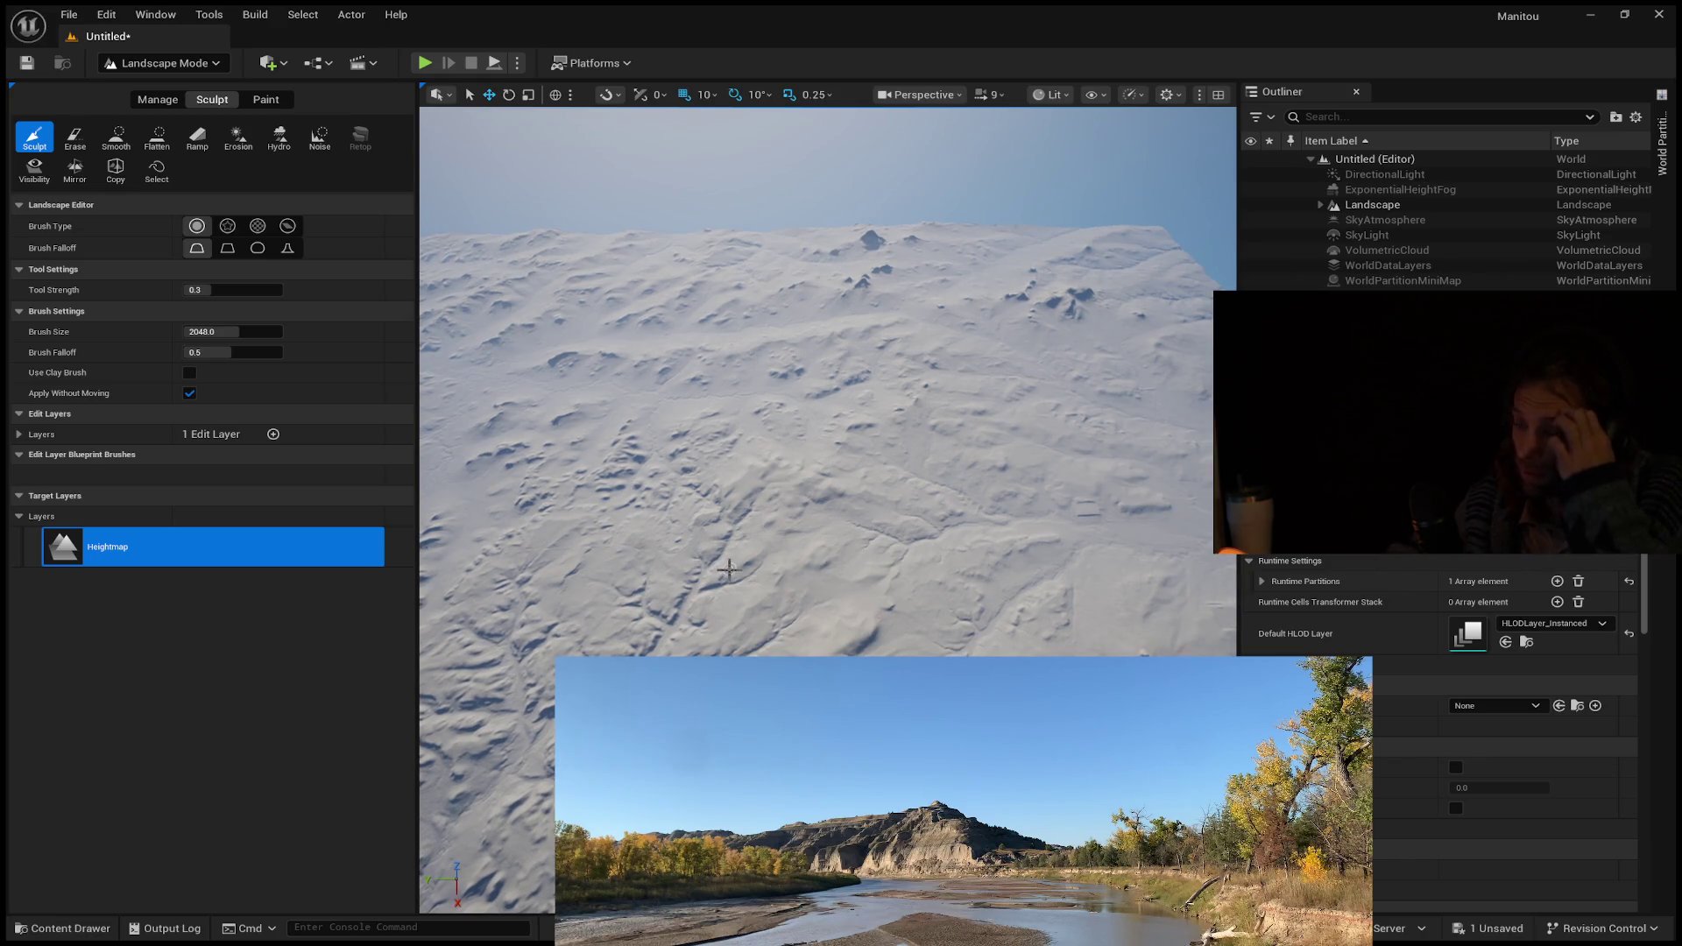
Survey the imported terrain in Unreal Engine and test-play by running across it.
right_click_drag(969, 477, 982, 478)
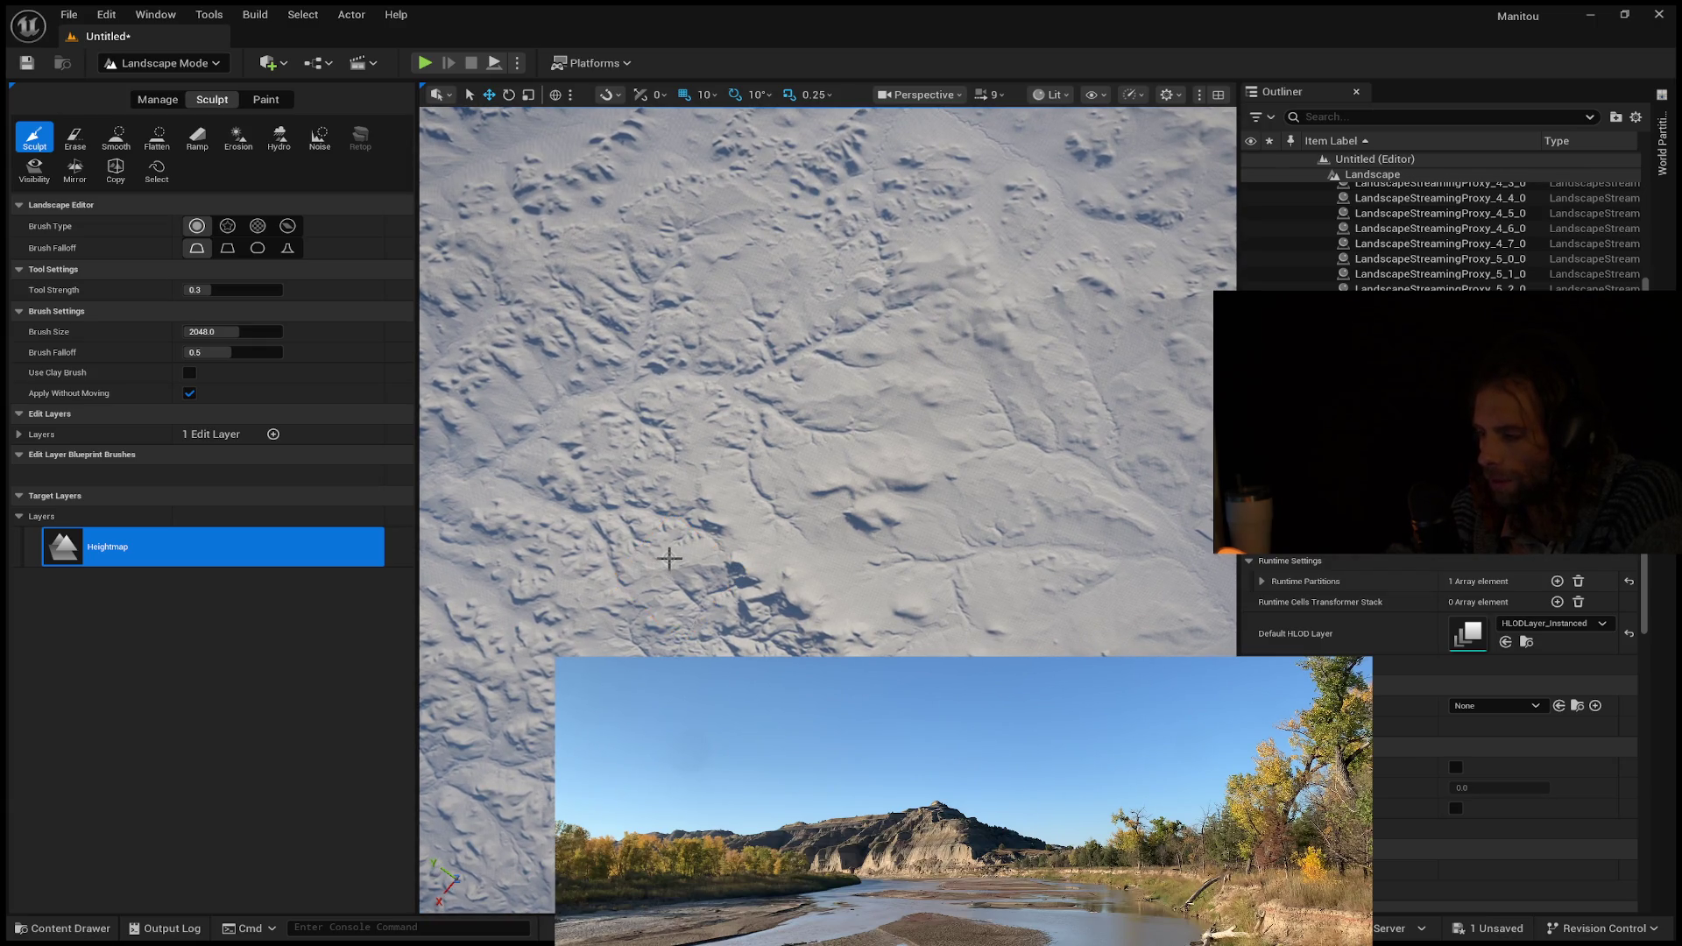
right_click_drag(669, 558, 669, 487)
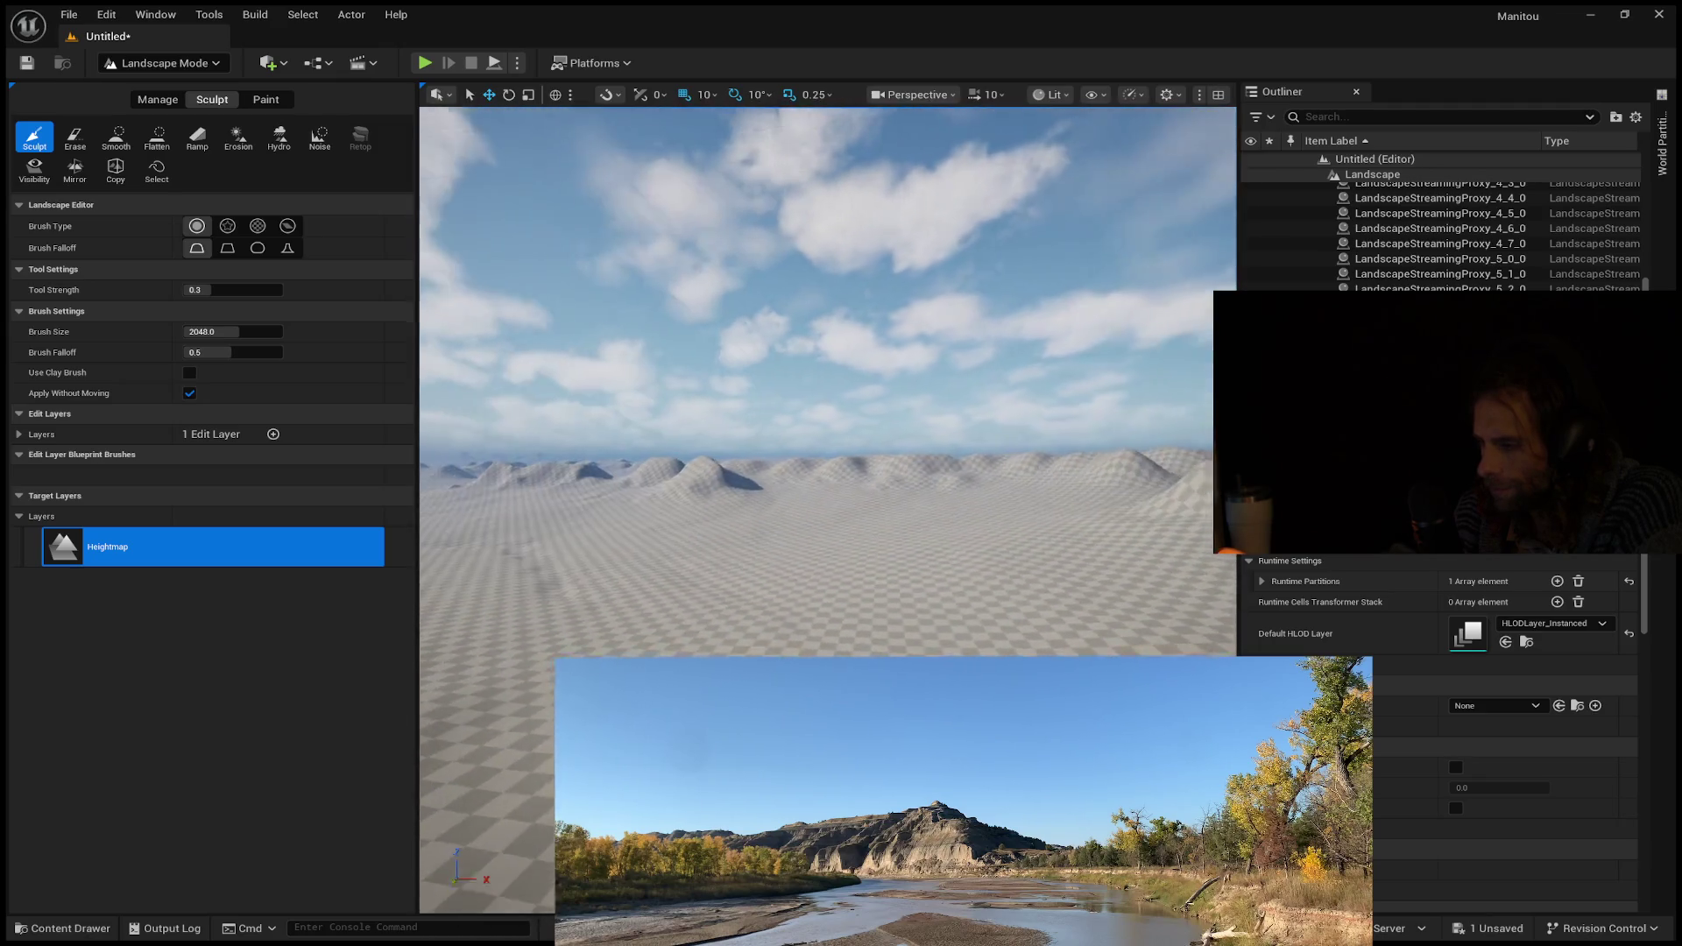
key("alt+p")
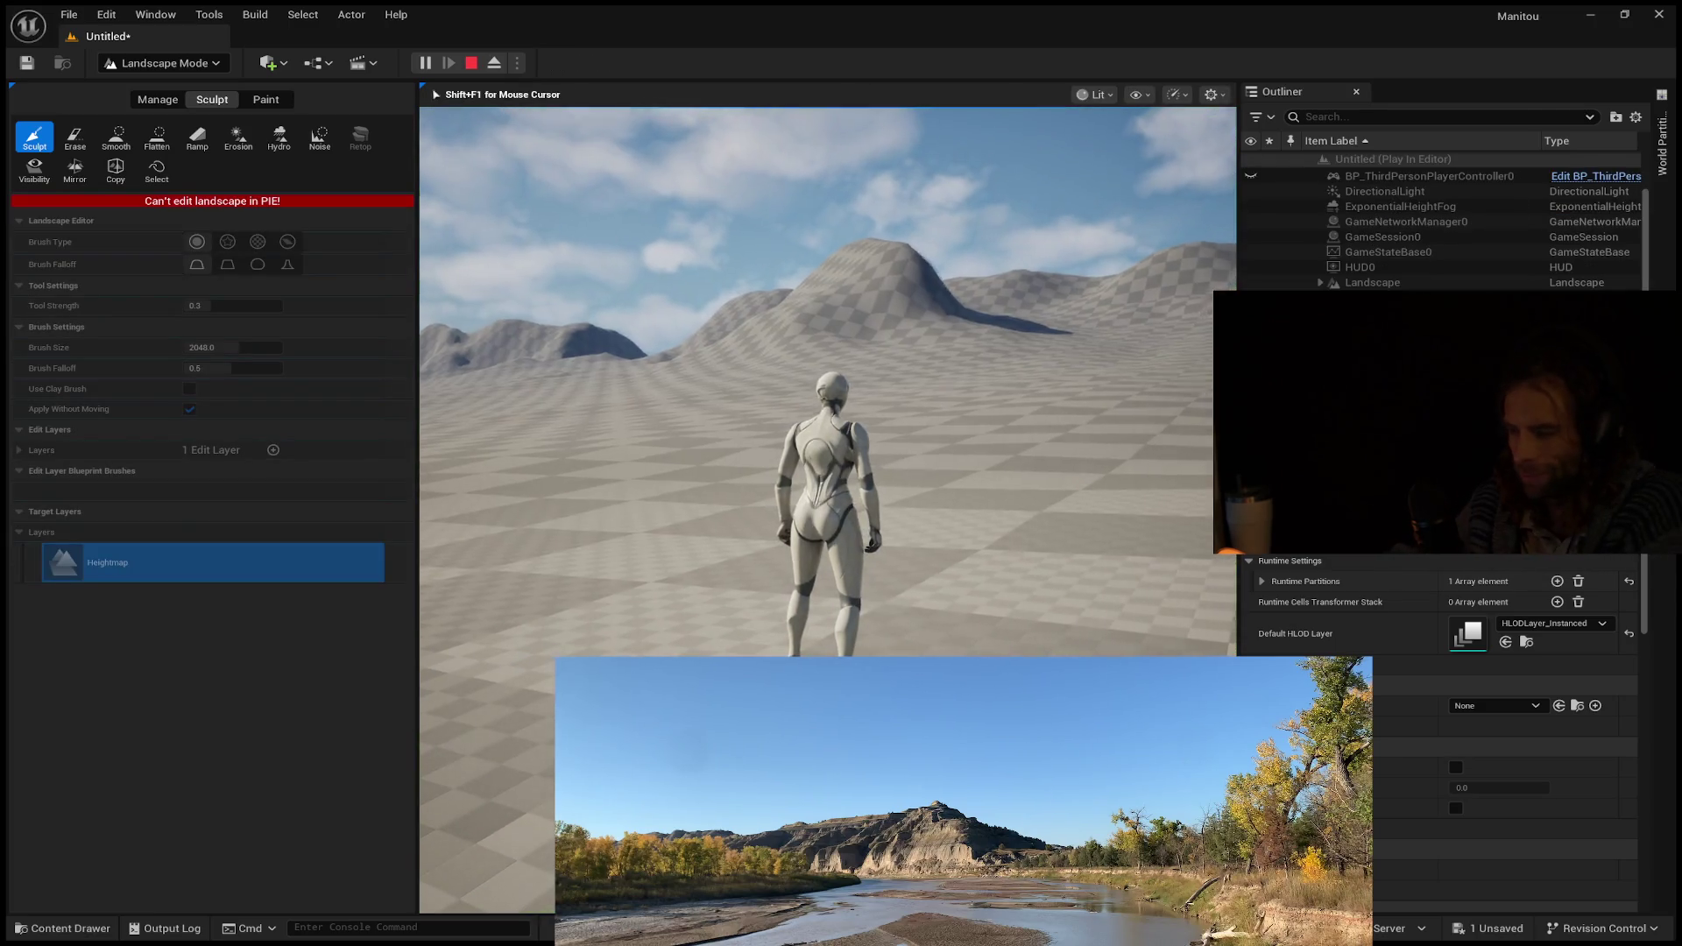
key("w")
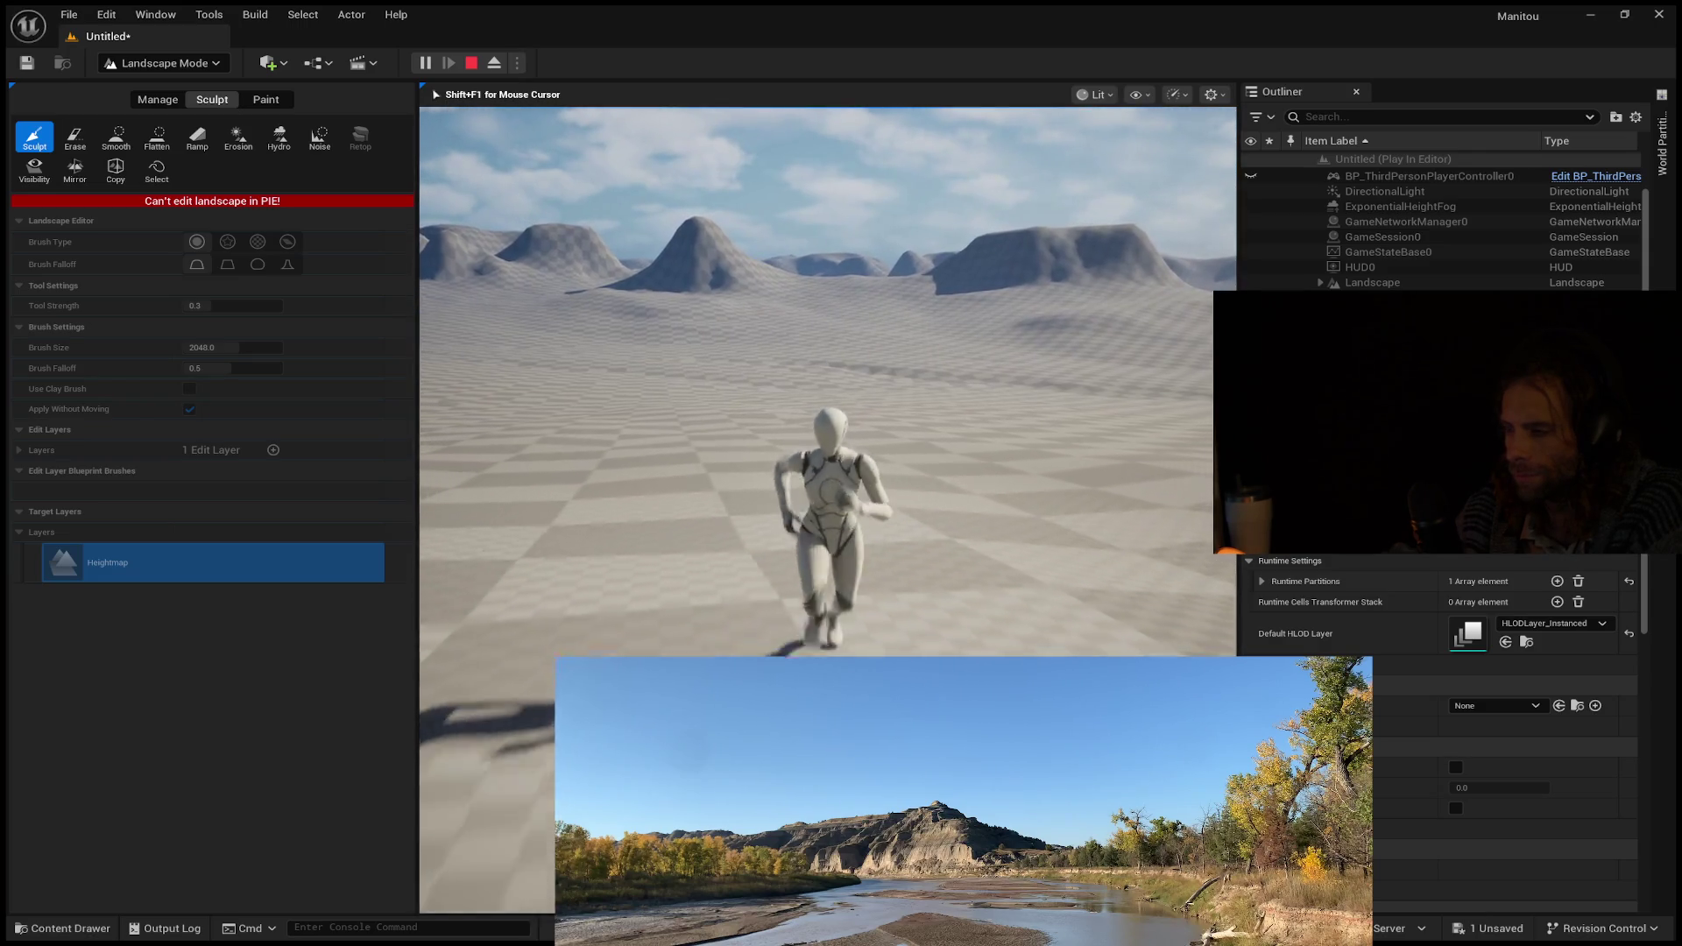
key("Escape")
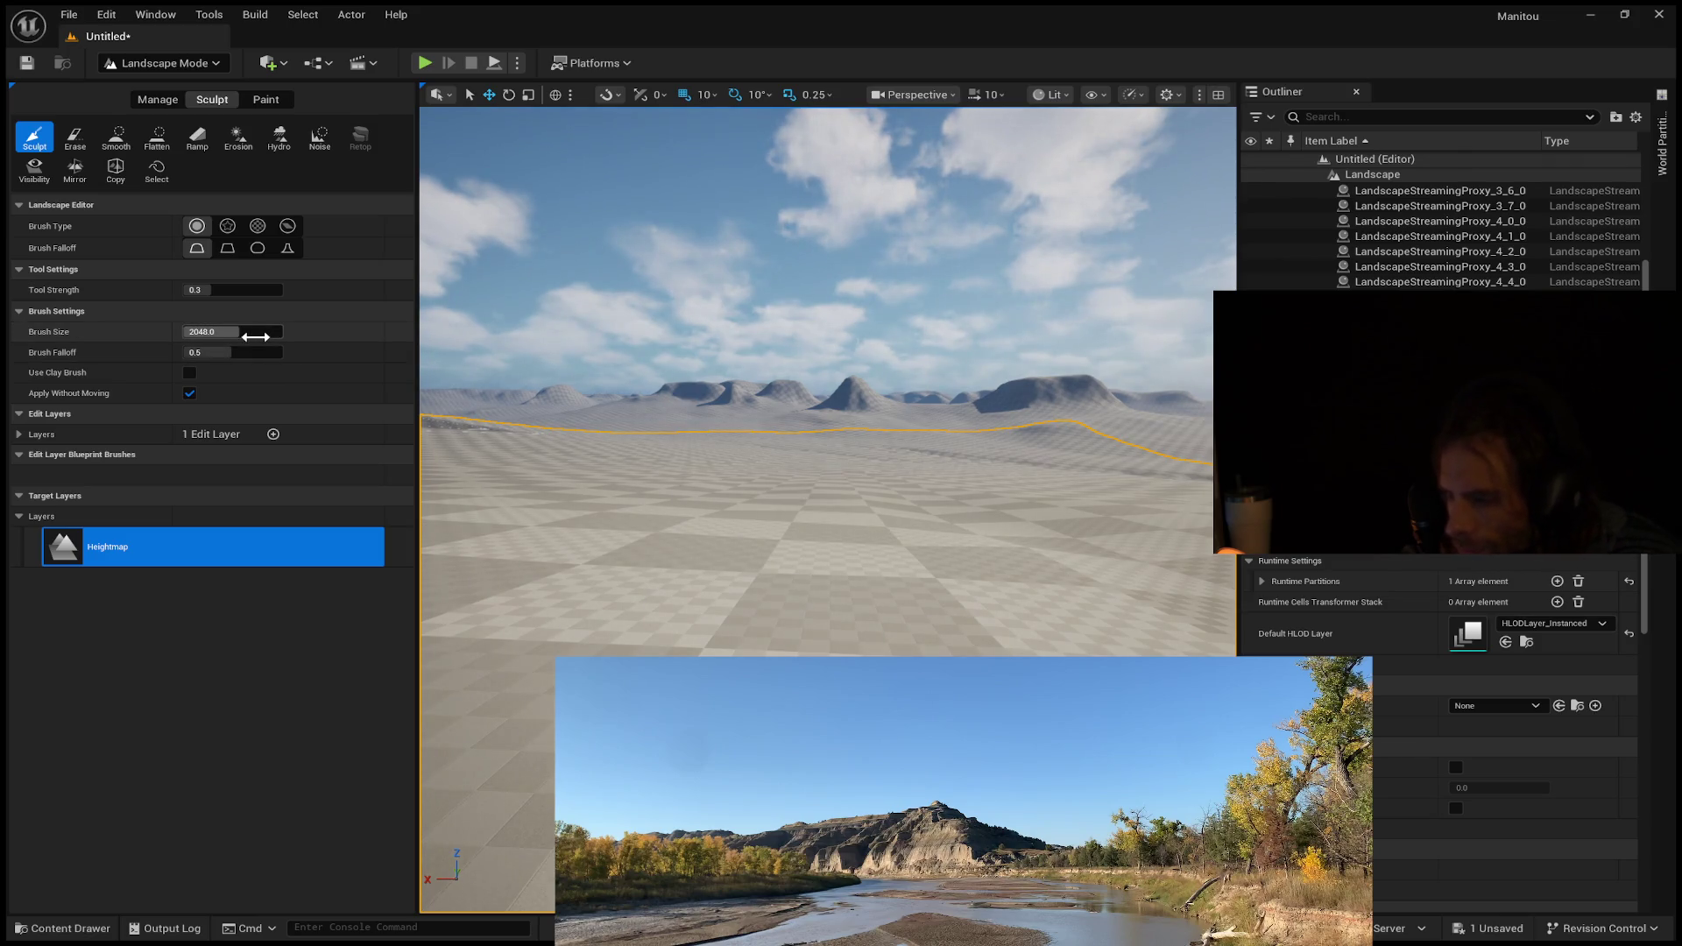
Fly over the dunes from above, then close the Unreal Engine editor.
mouse_move(950, 556)
right_mouse_down()
mouse_move(950, 618)
mouse_move(950, 589)
right_mouse_up()
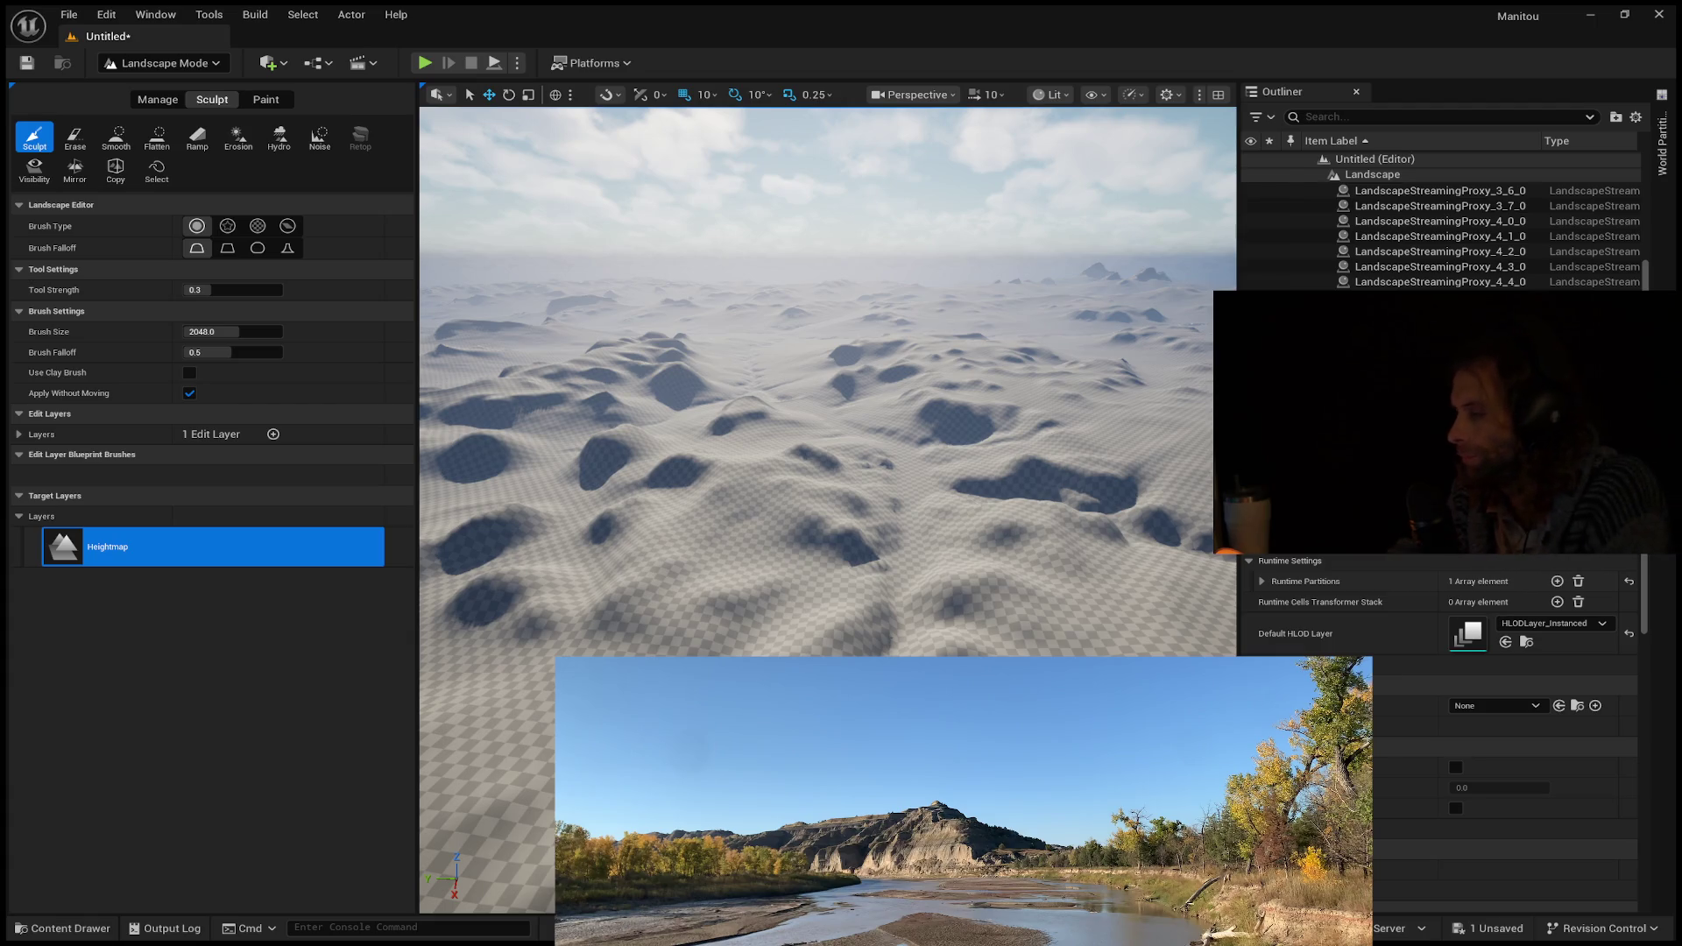
right_click_drag(828, 438, 828, 407)
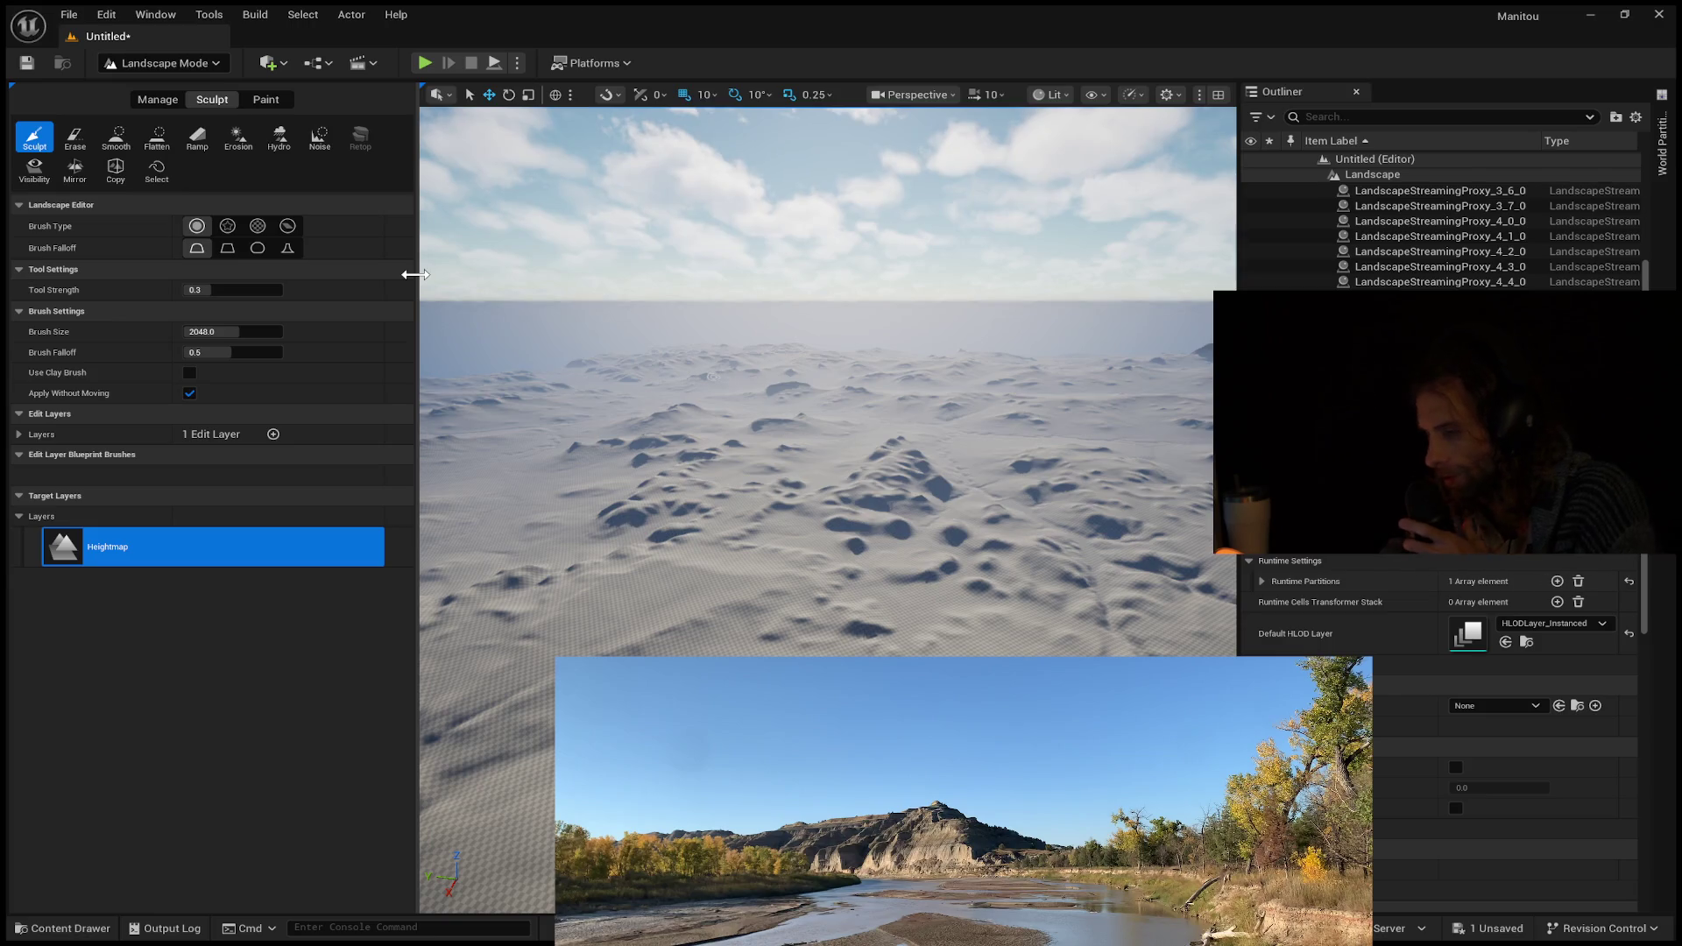
mouse_move(429, 367)
right_mouse_down()
mouse_move(429, 403)
mouse_move(422, 363)
mouse_move(819, 462)
right_mouse_up()
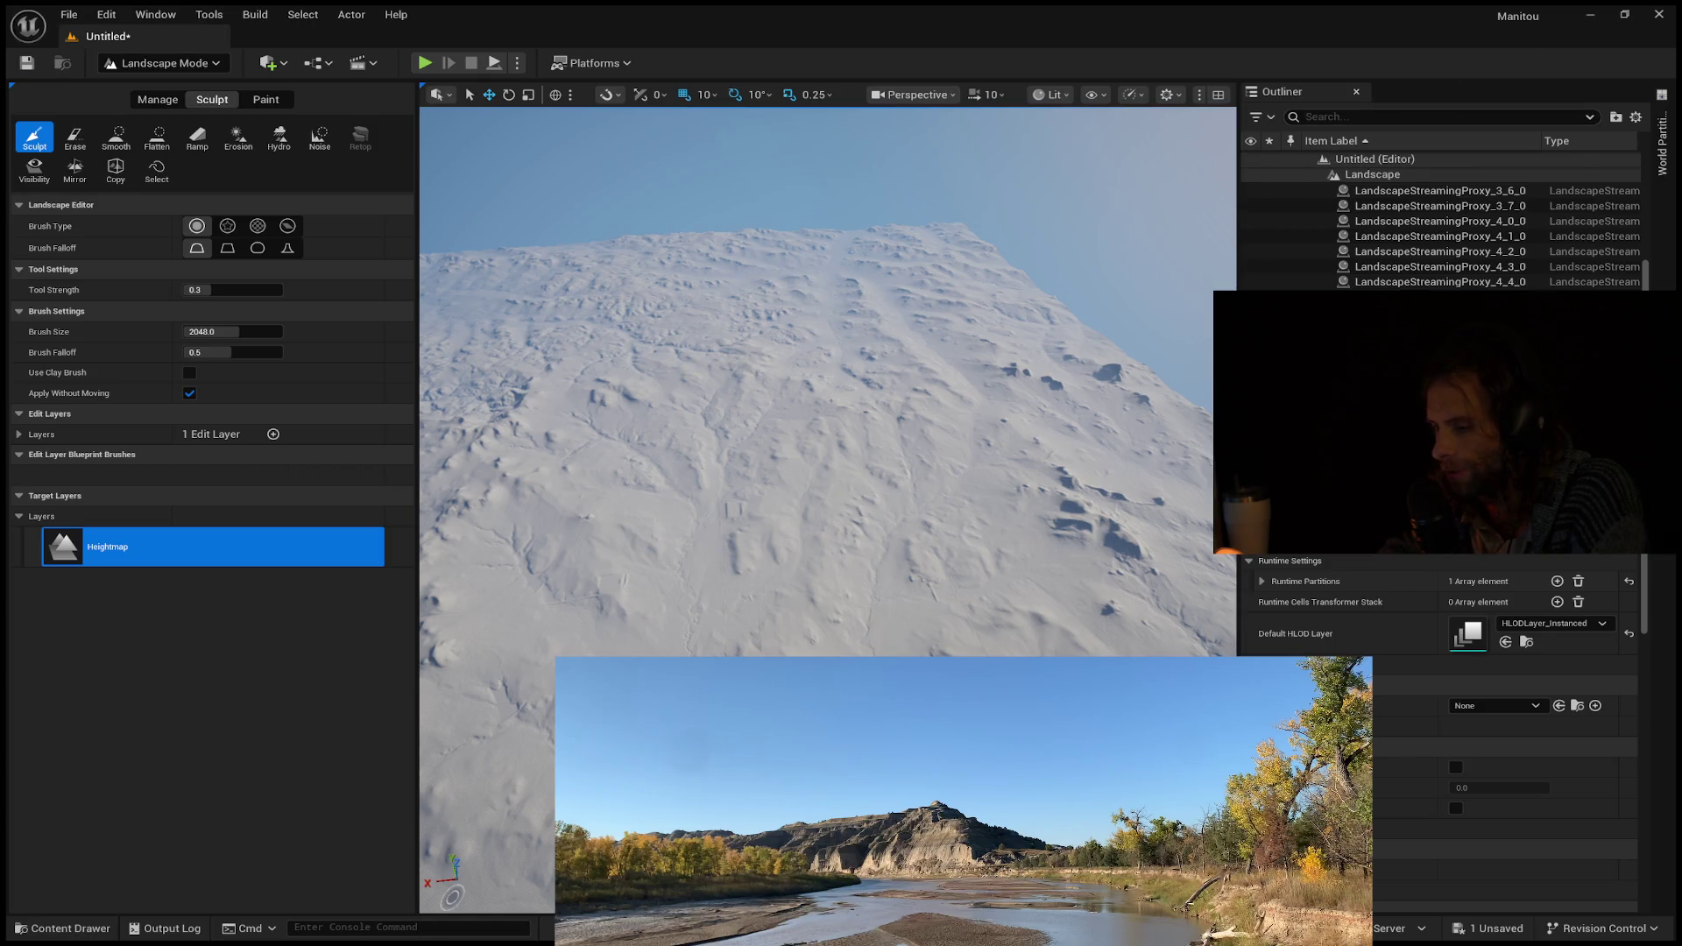
left_click(1659, 14)
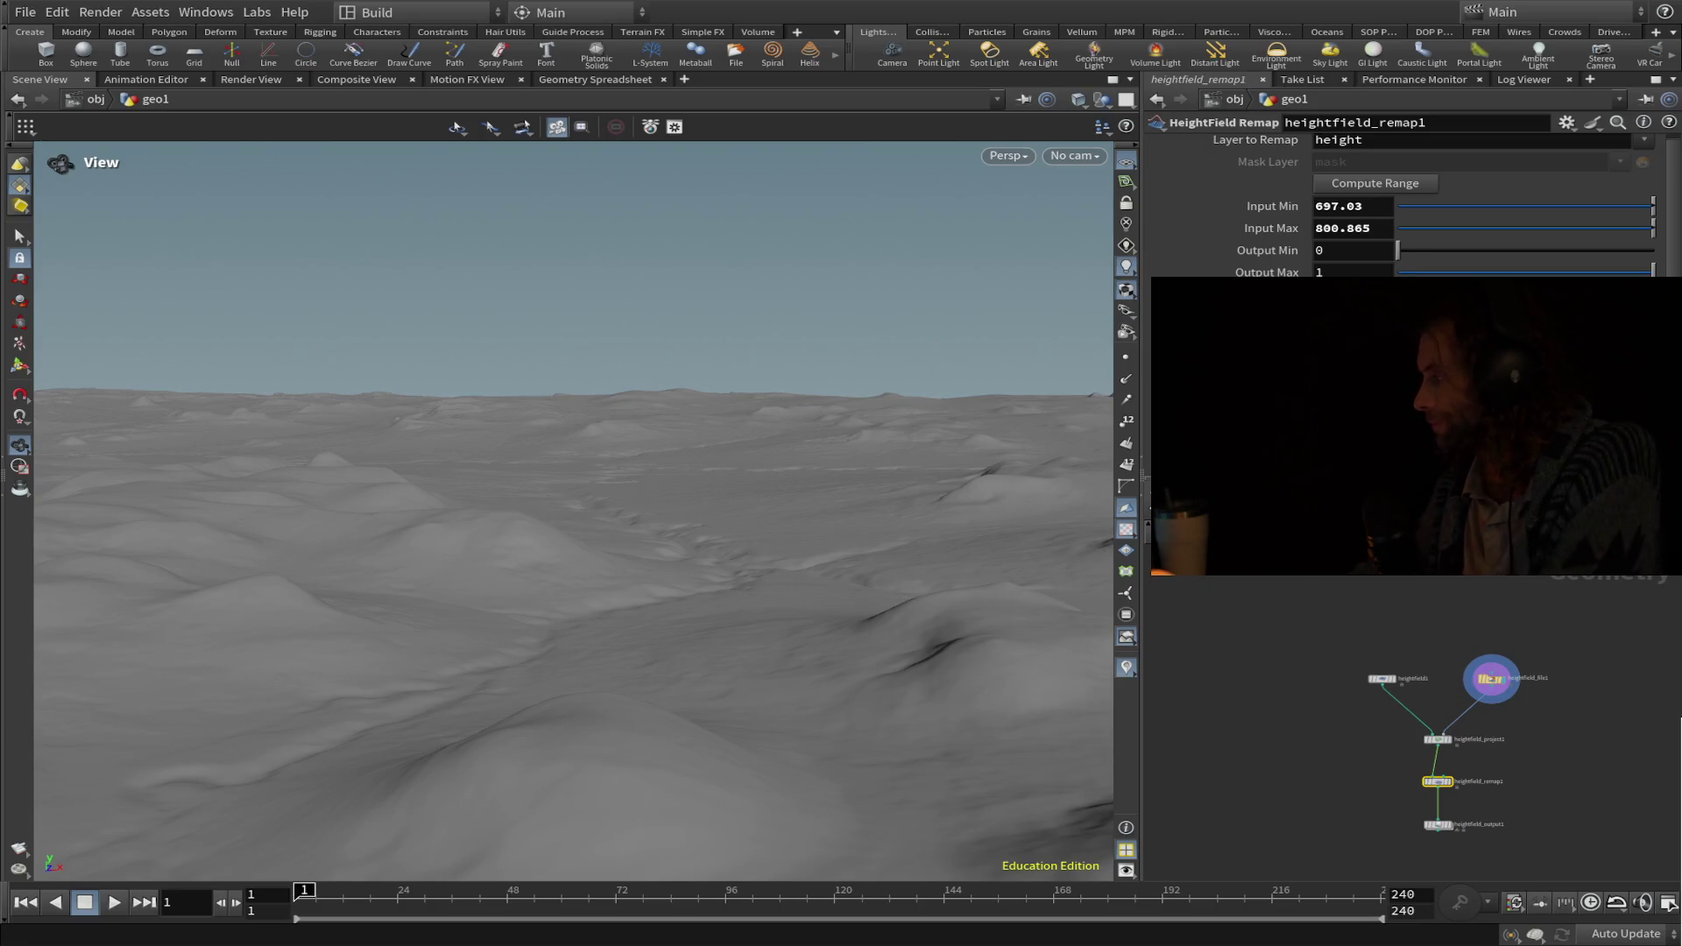
Tumble and zoom the Houdini viewport to inspect the terrain with 0–1 remapped height.
left_click_drag(854, 464, 872, 455)
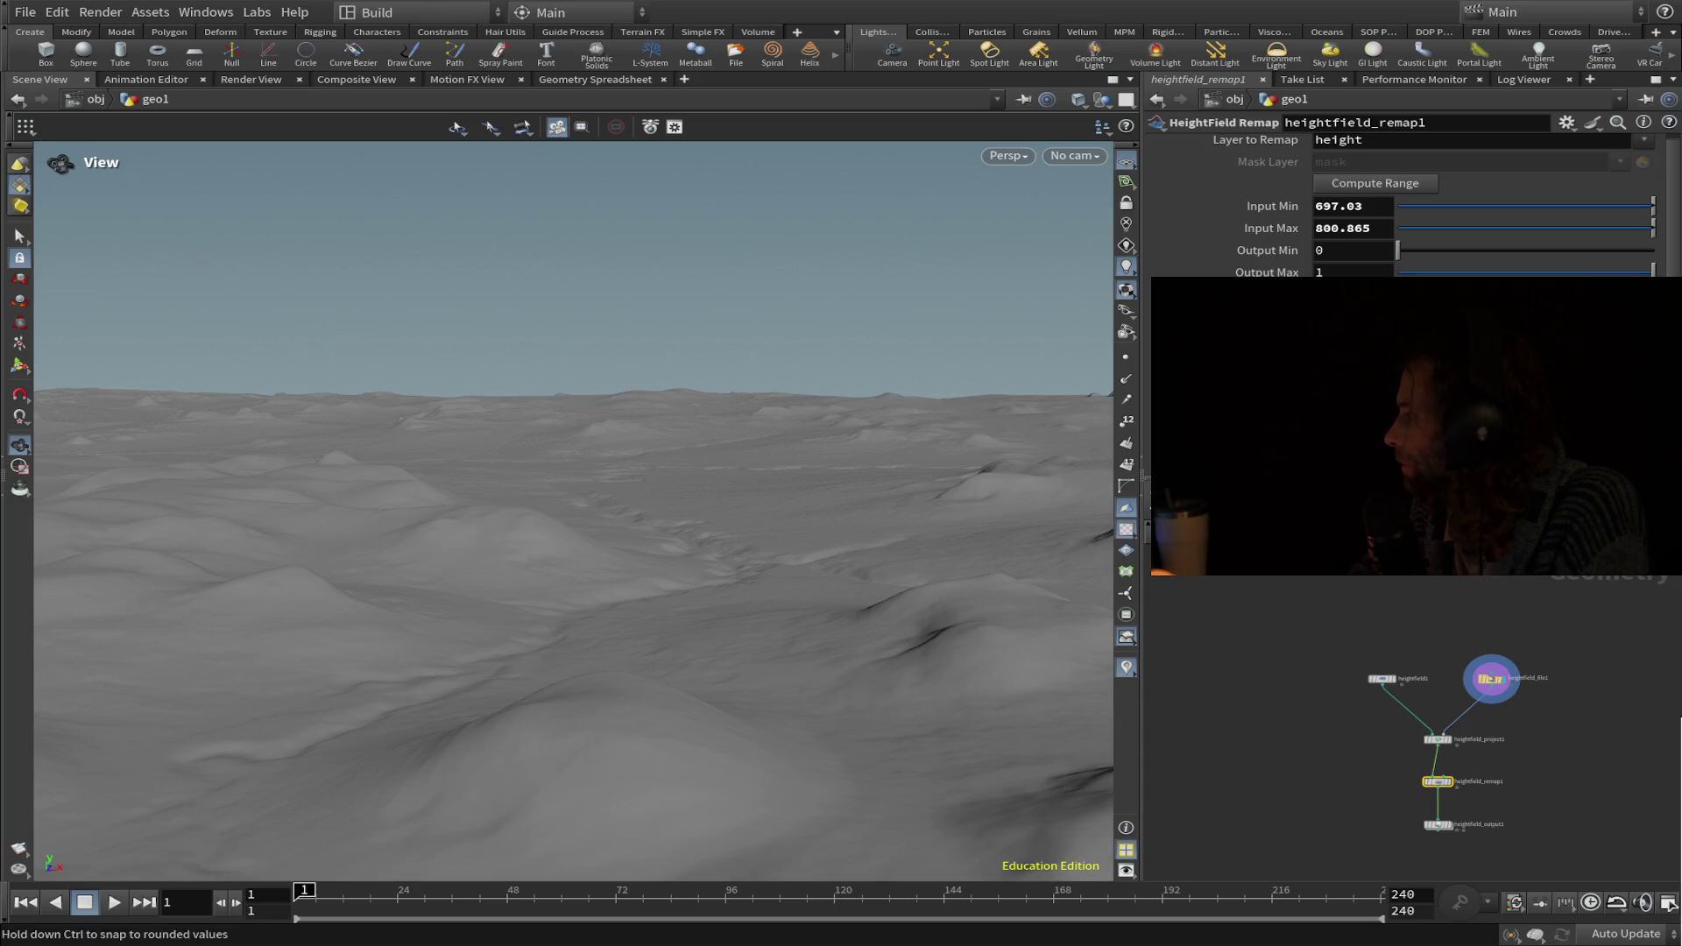
mouse_move(929, 543)
left_mouse_down()
mouse_move(890, 593)
mouse_move(776, 632)
mouse_move(830, 635)
mouse_move(596, 557)
mouse_move(669, 533)
left_mouse_up()
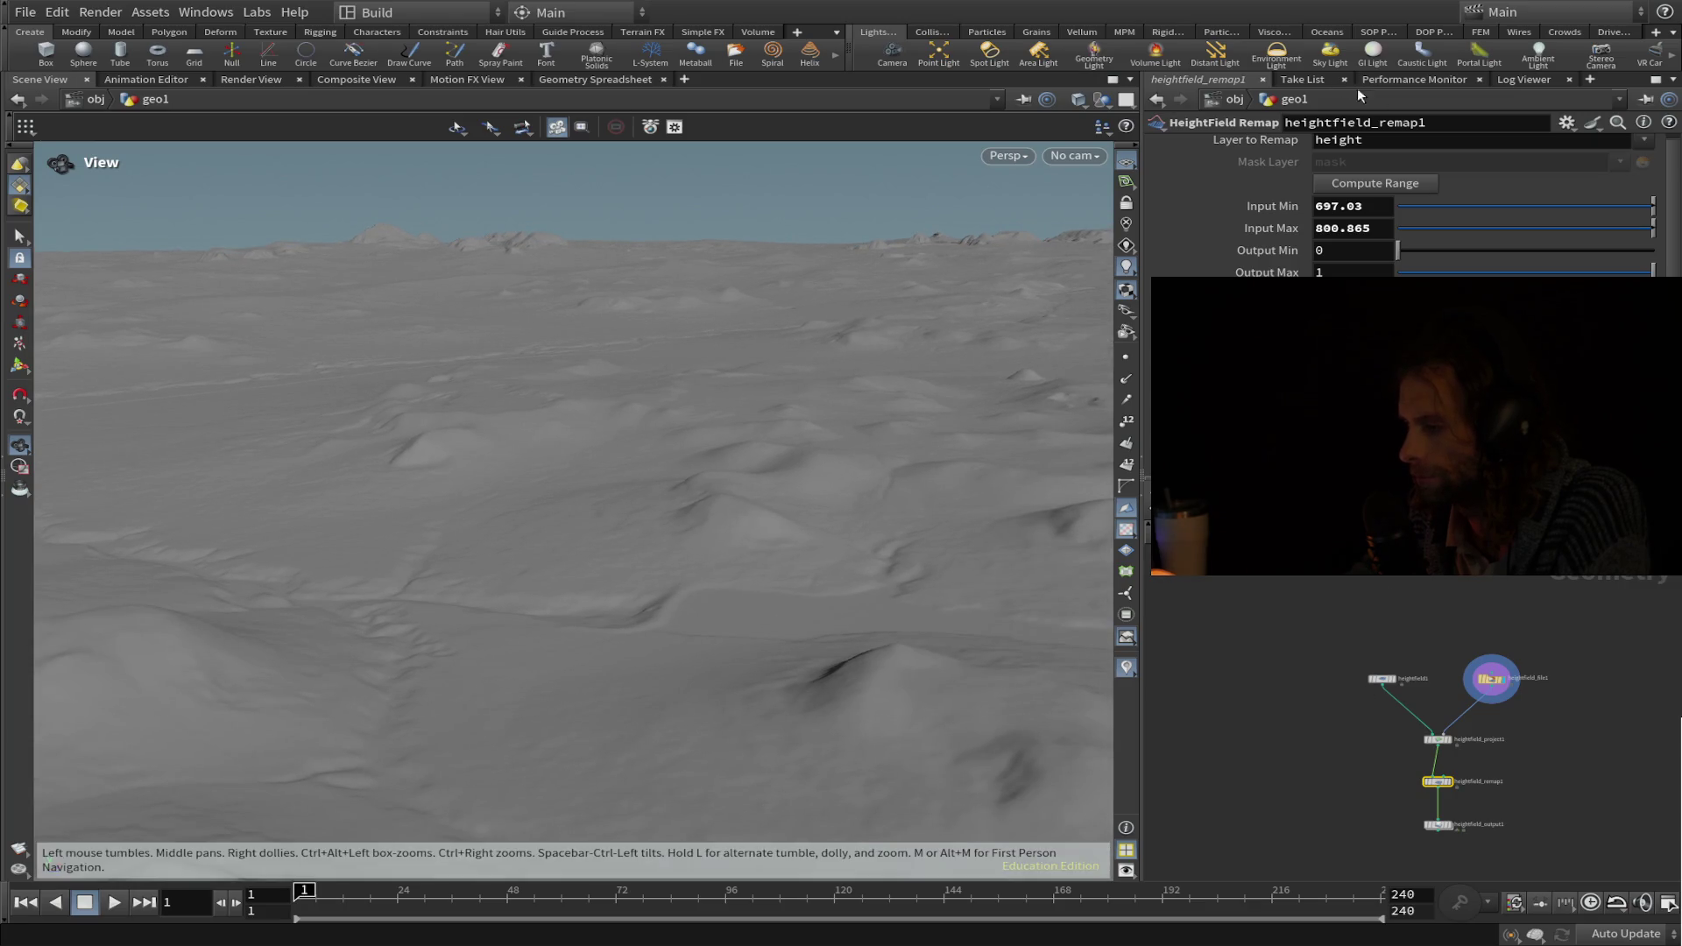
scroll(1376, 185, "up", 1)
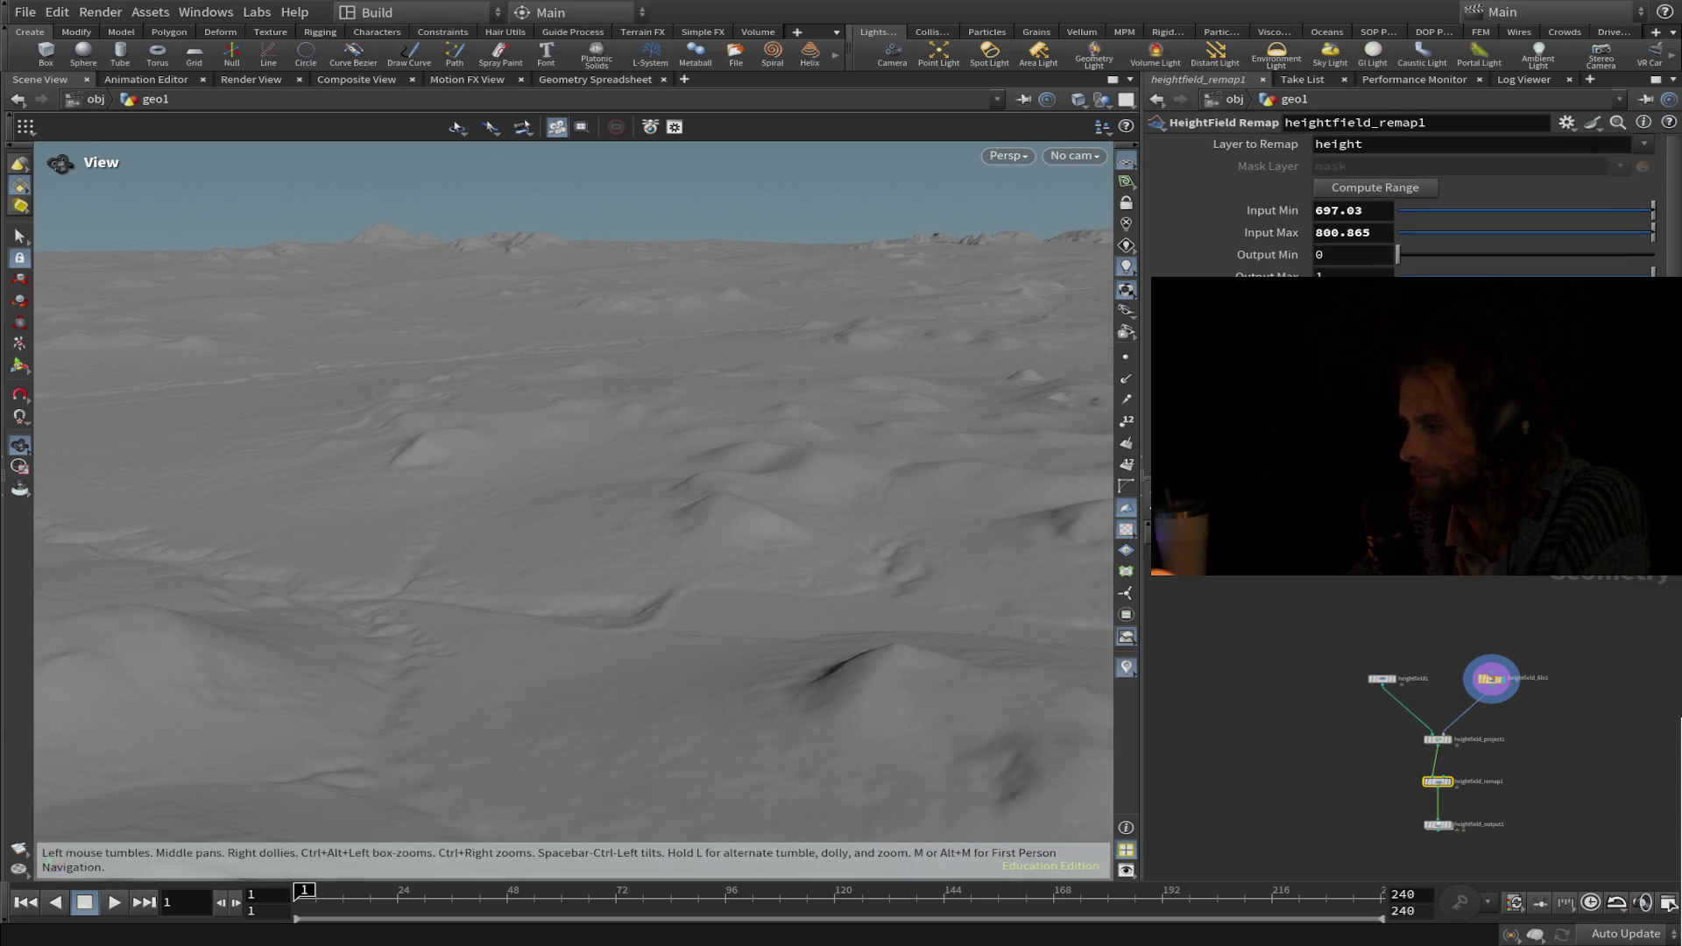
On heightfield_output1, replace _x0_y0 with 4k to name the file elkhorn4k, then Save to Disk.
left_click(1437, 824)
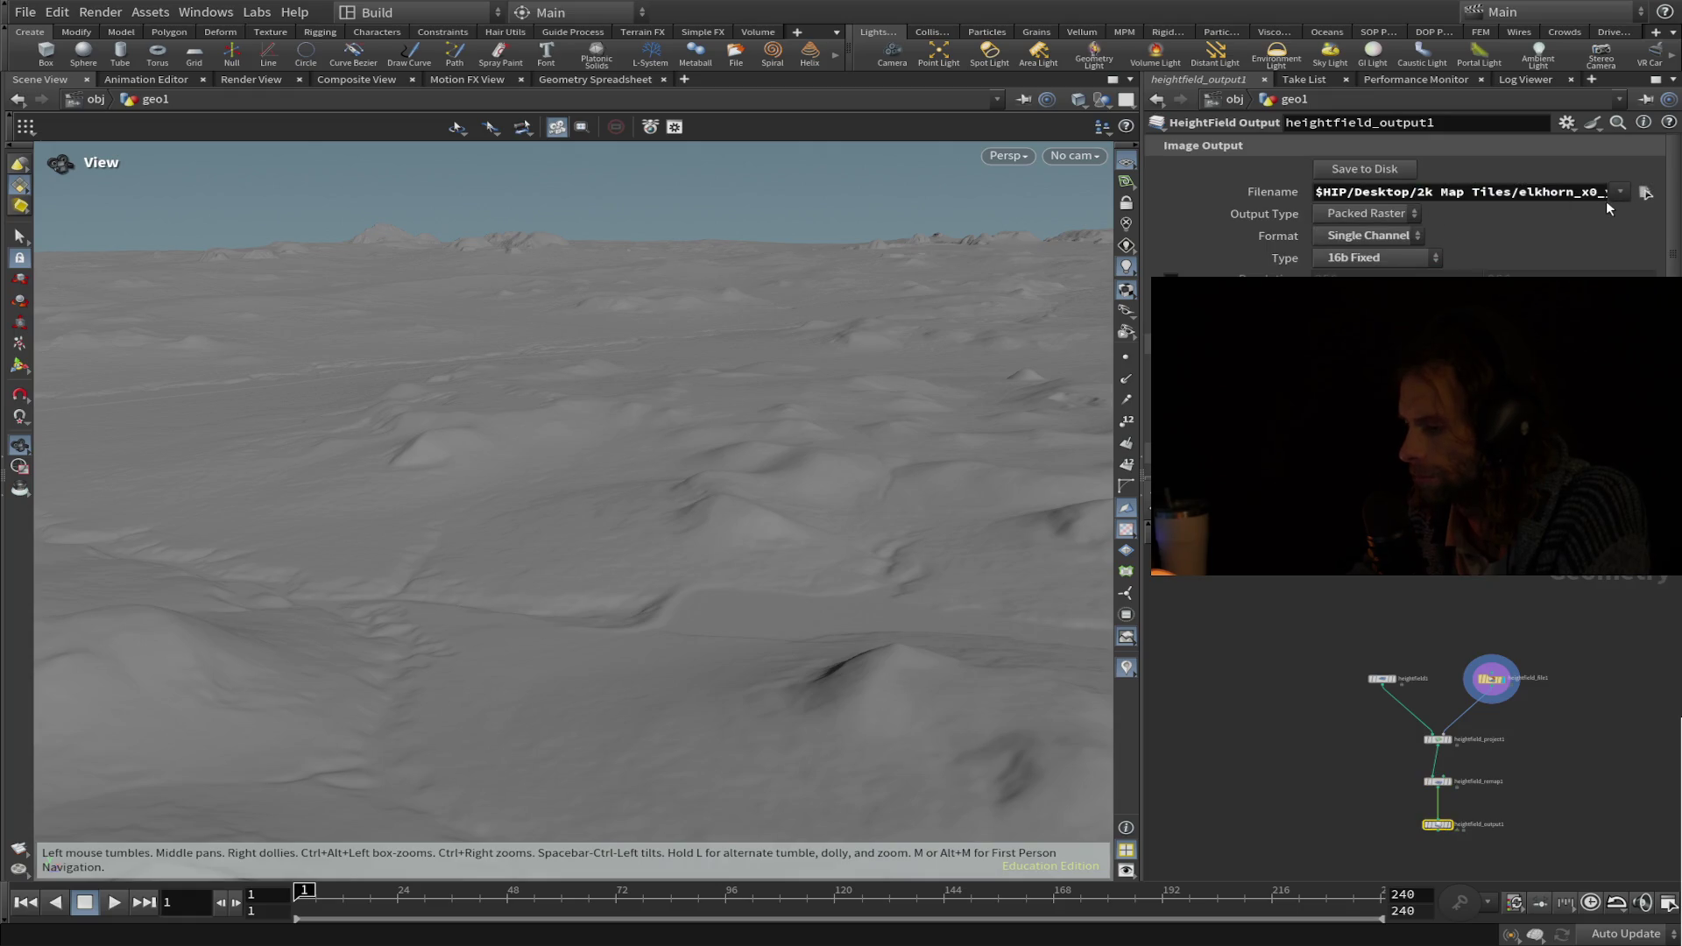
left_click_drag(1543, 191, 1576, 191)
left_click(1576, 191)
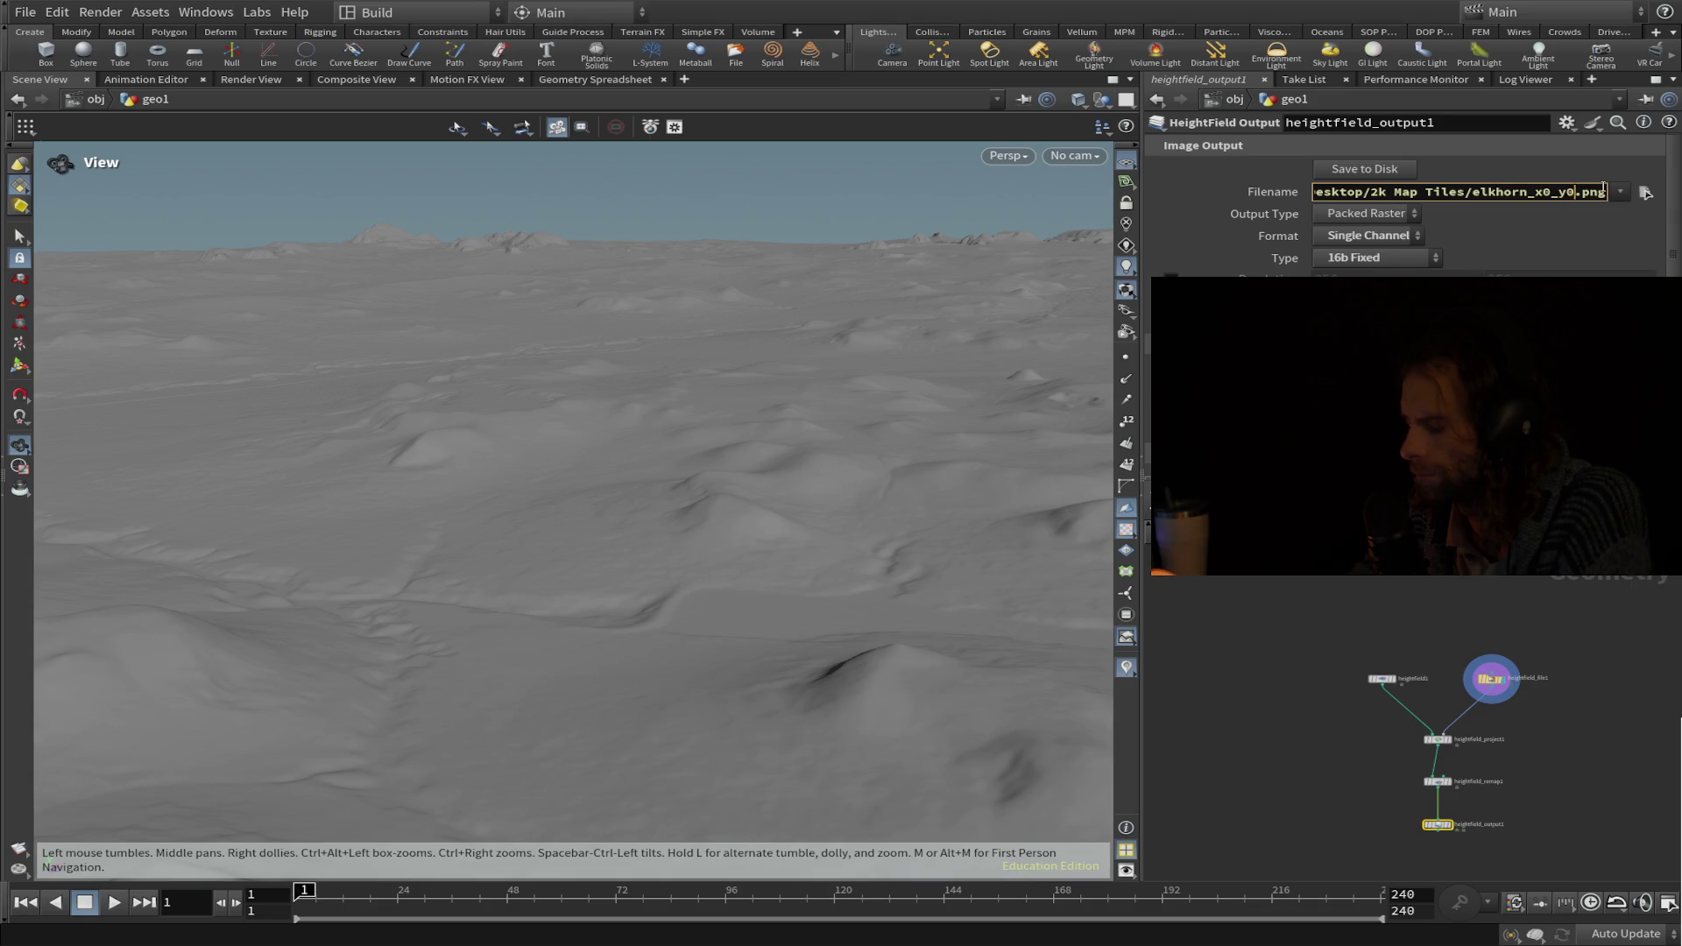
left_click_drag(1529, 191, 1575, 193)
type("4")
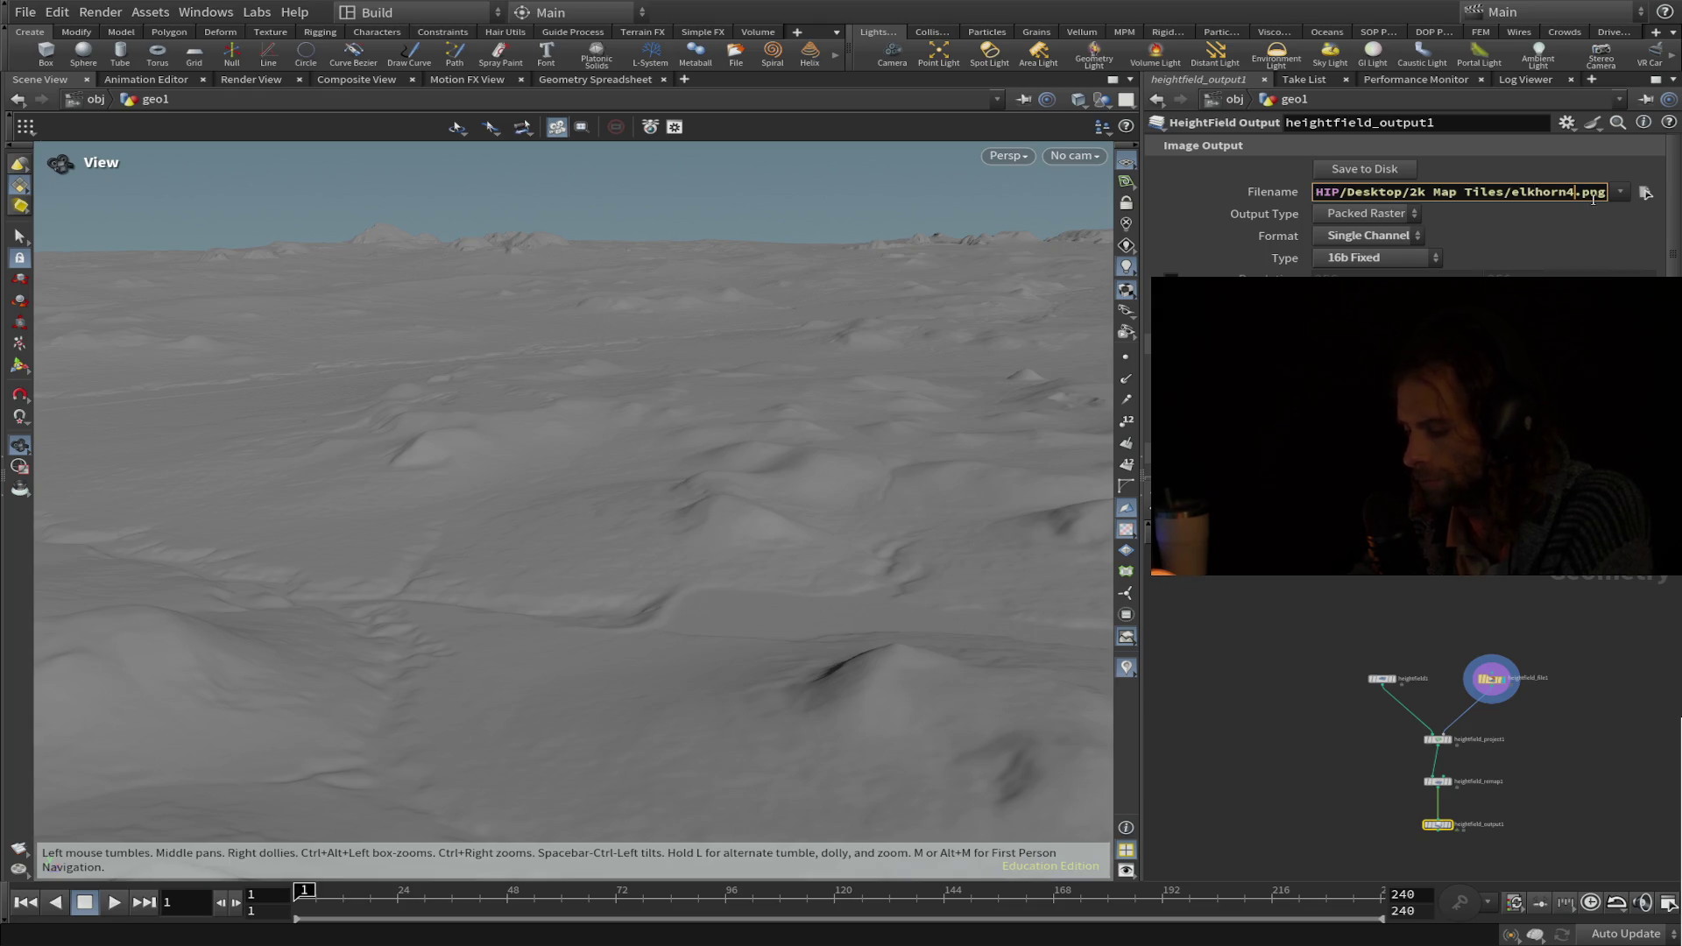
type("k")
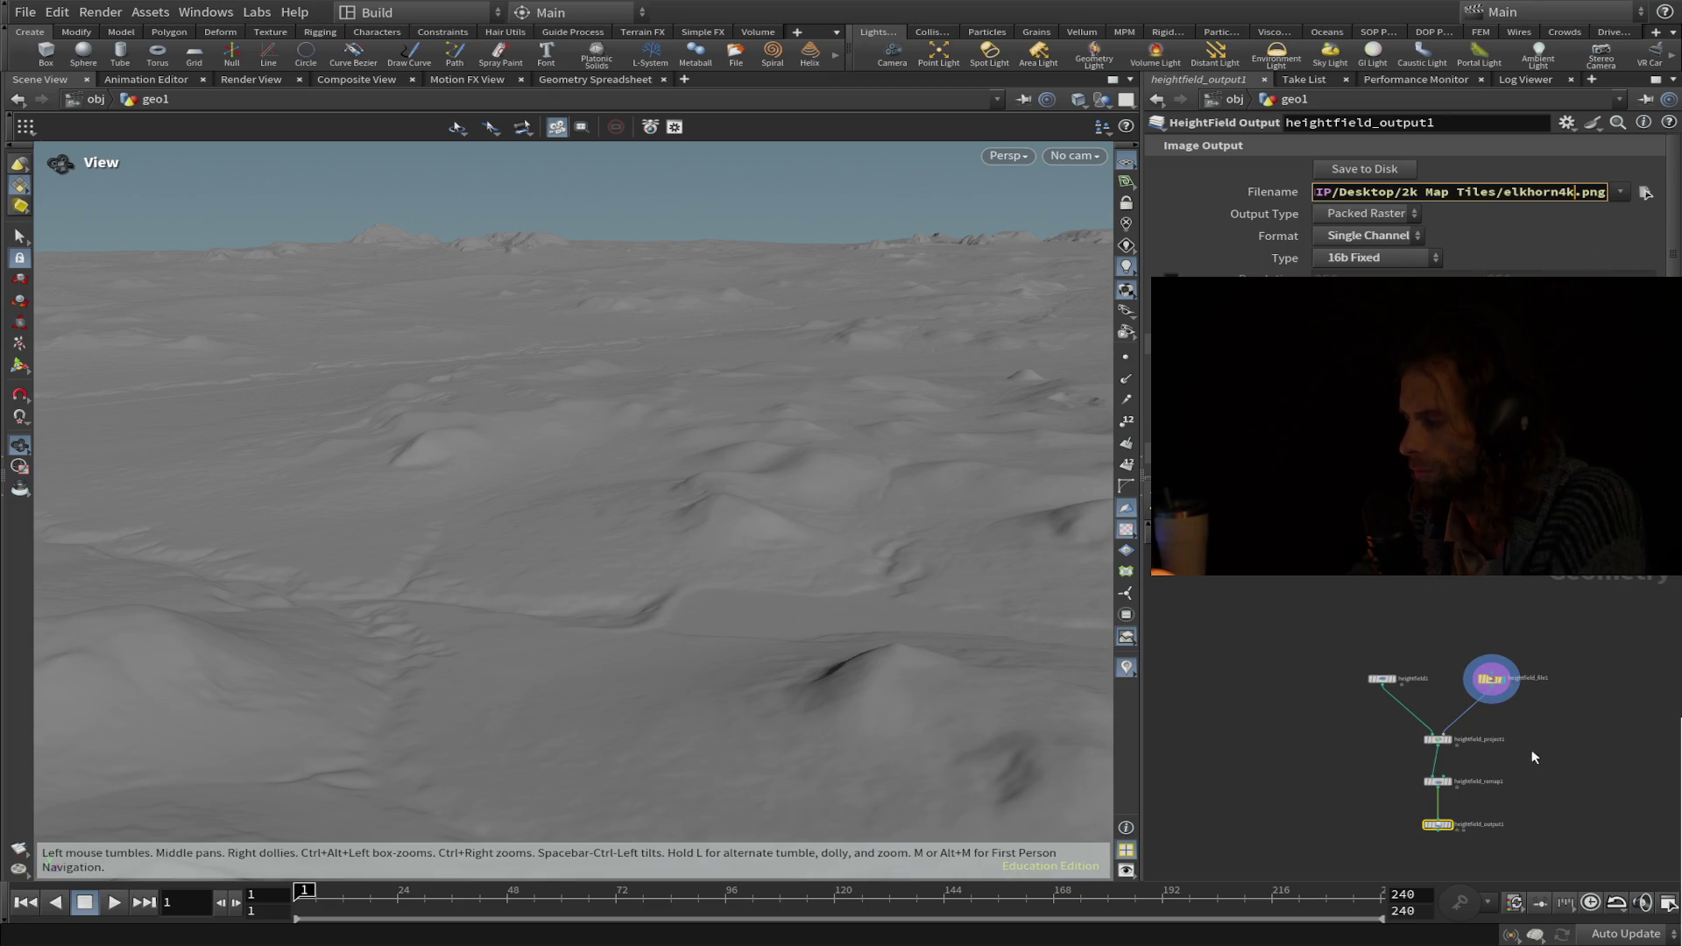
scroll(1402, 211, "down", 3)
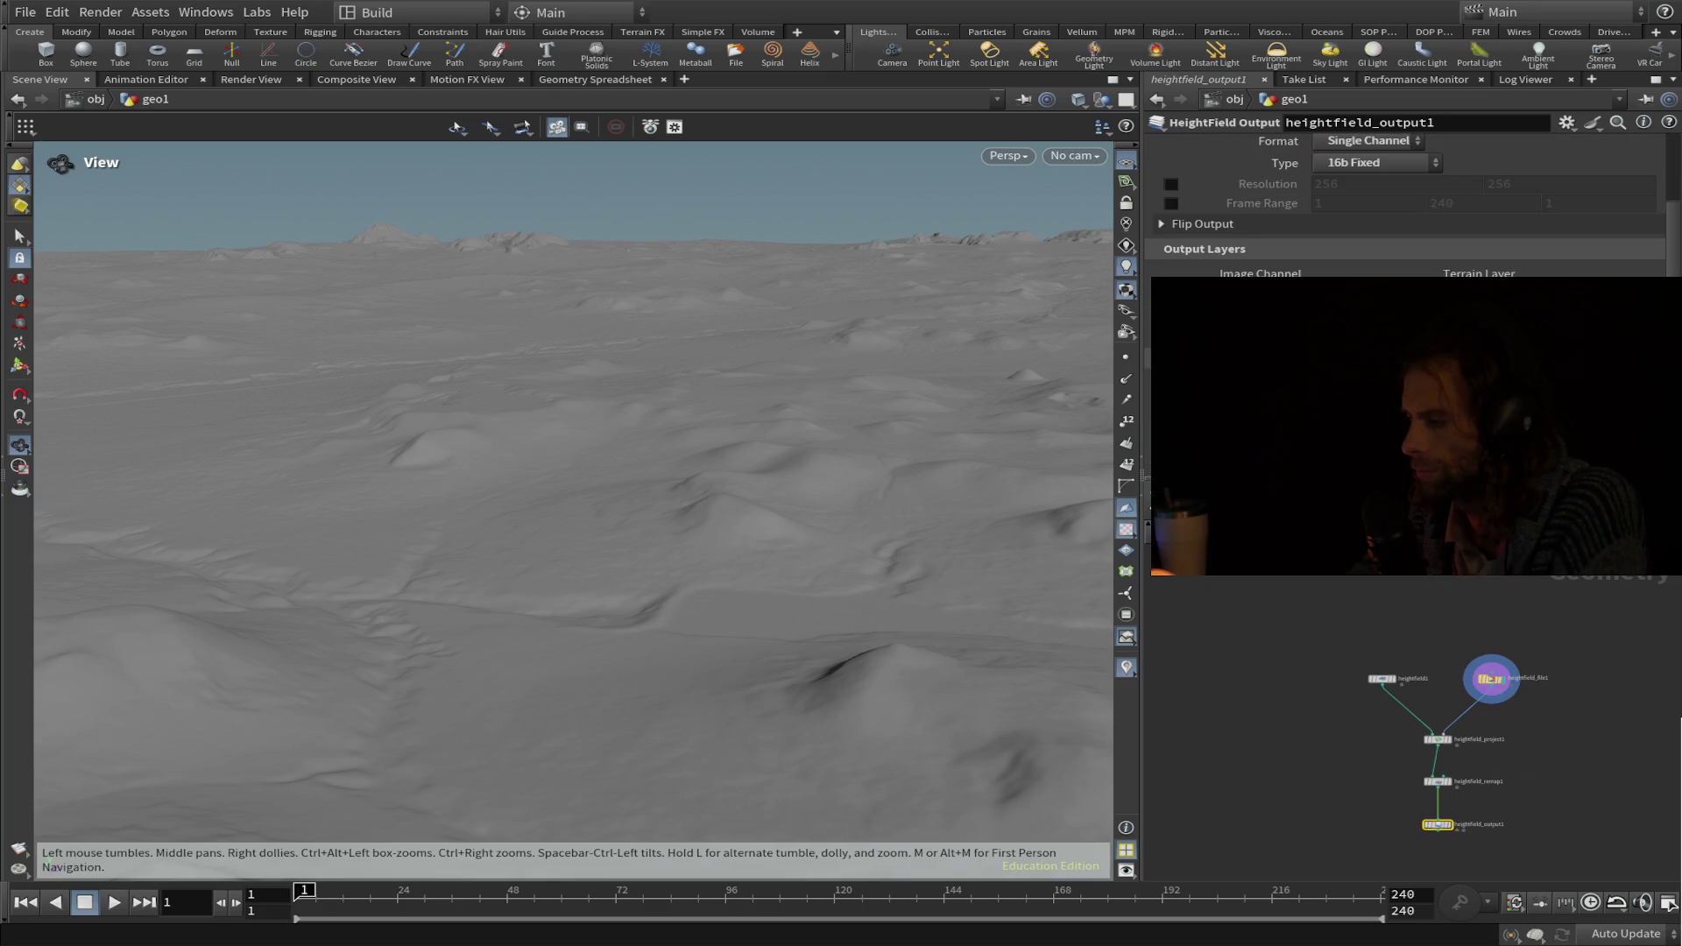
scroll(1647, 193, "up", 3)
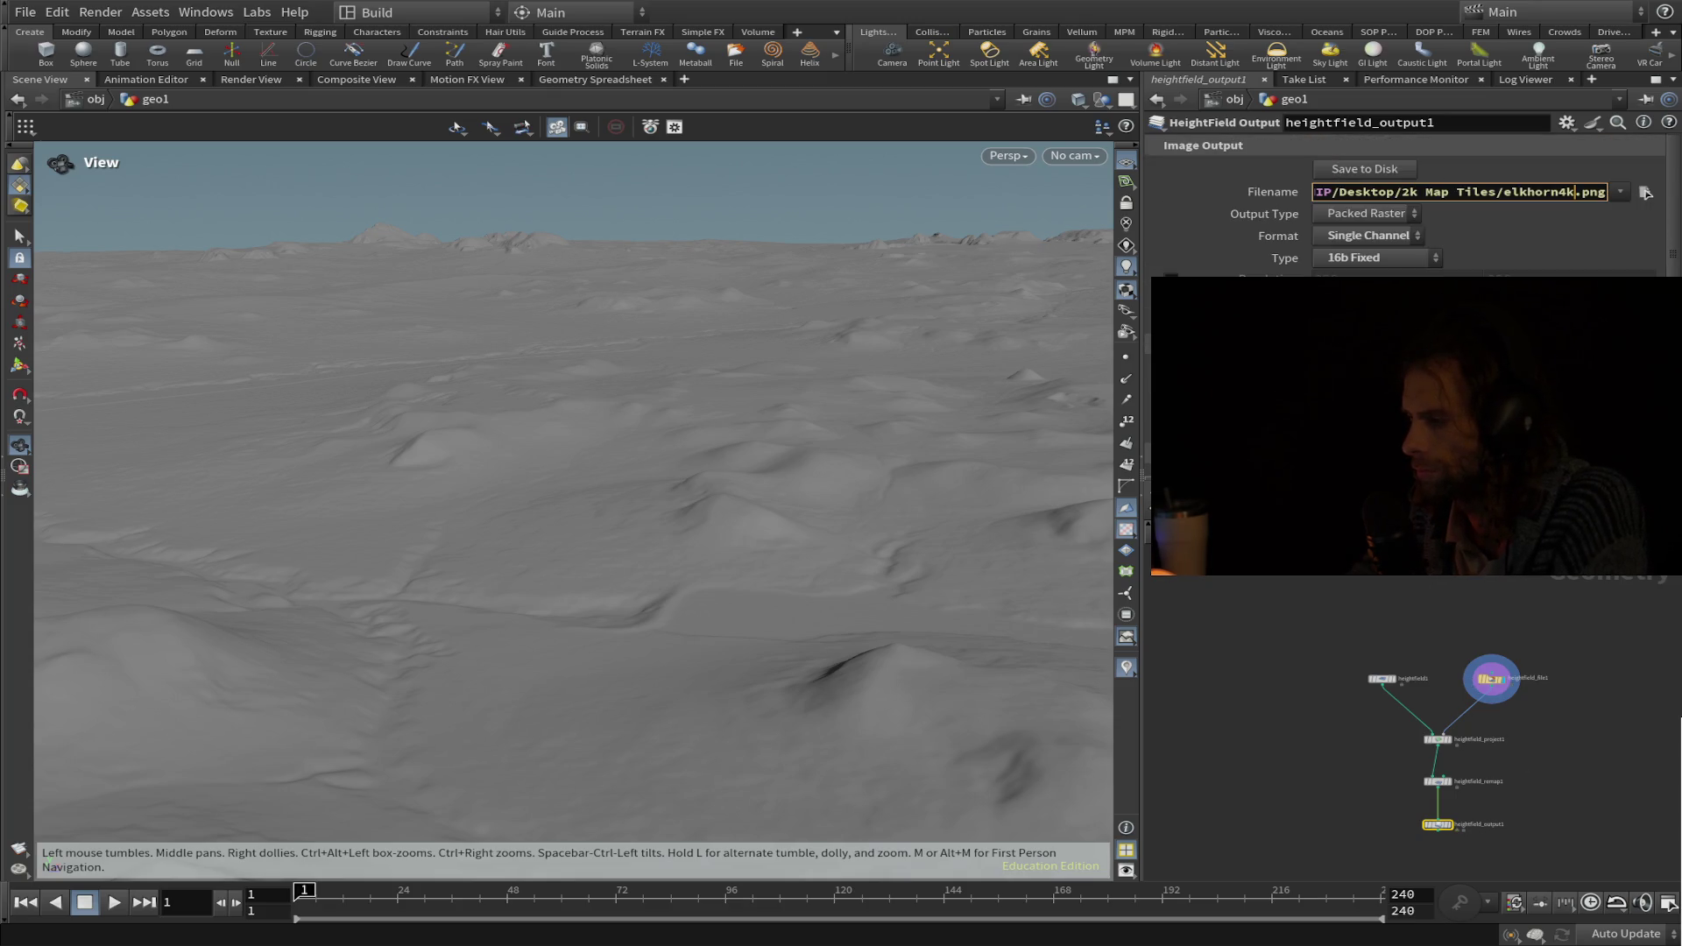
left_click(1380, 171)
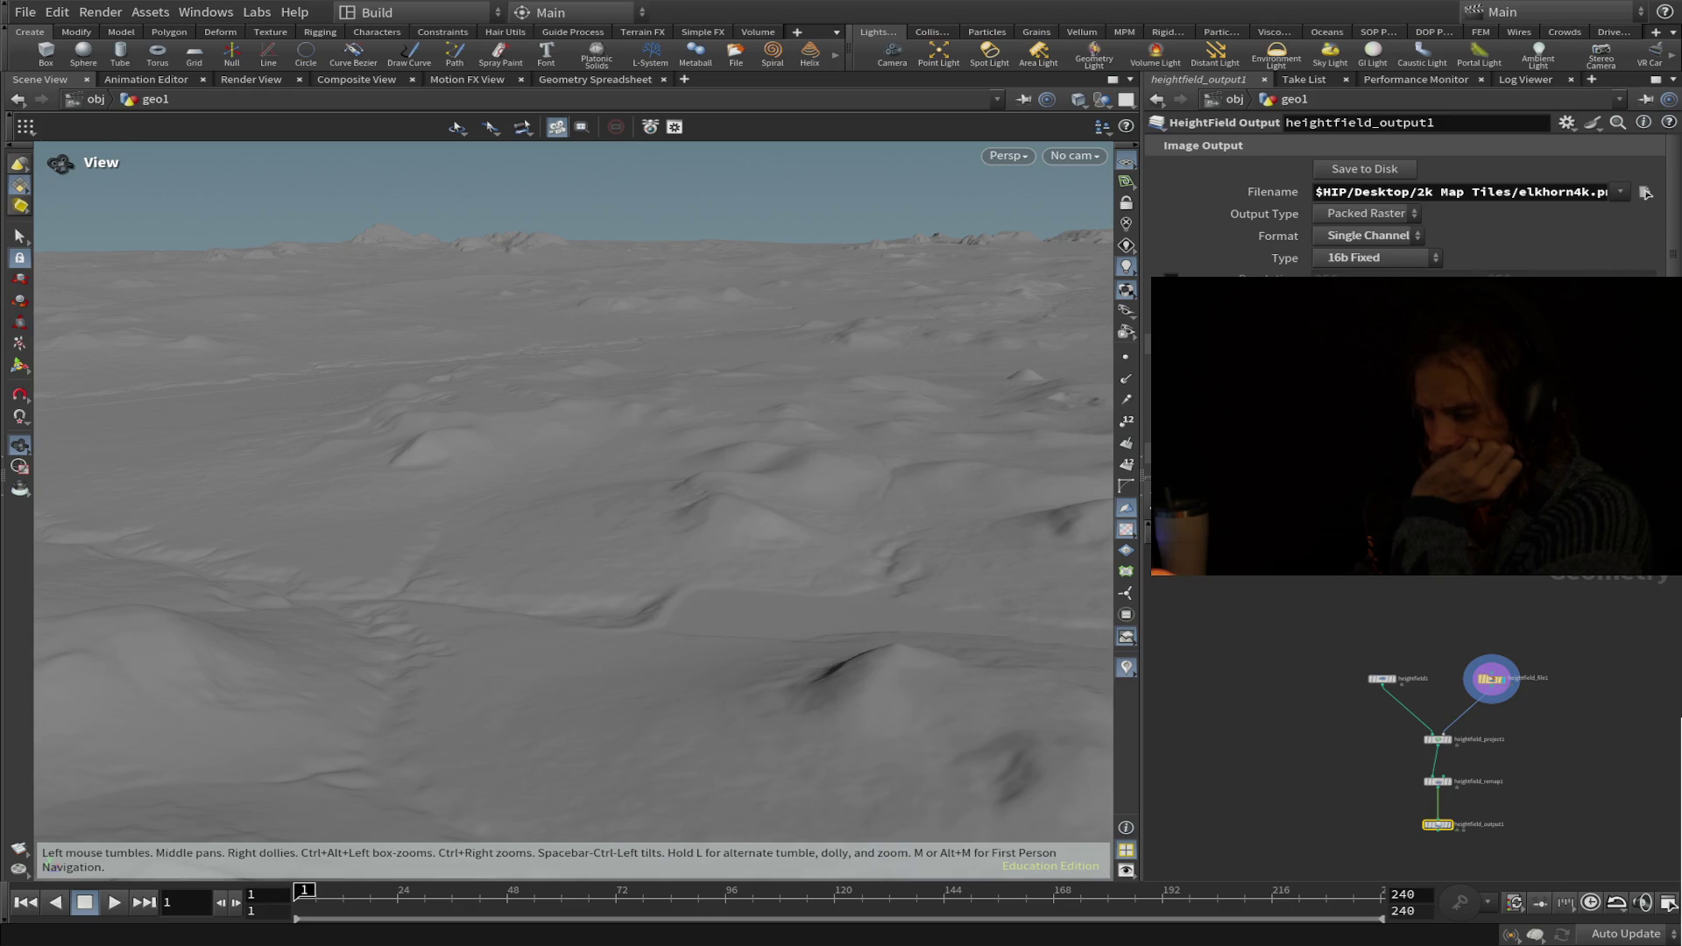
Write elkhorn4k.png to disk, checking the file path ends correctly and Format/Type are 16b Fixed.
mouse_move(1525, 193)
left_mouse_down()
mouse_move(1609, 193)
mouse_move(1204, 210)
mouse_move(1446, 193)
left_mouse_up()
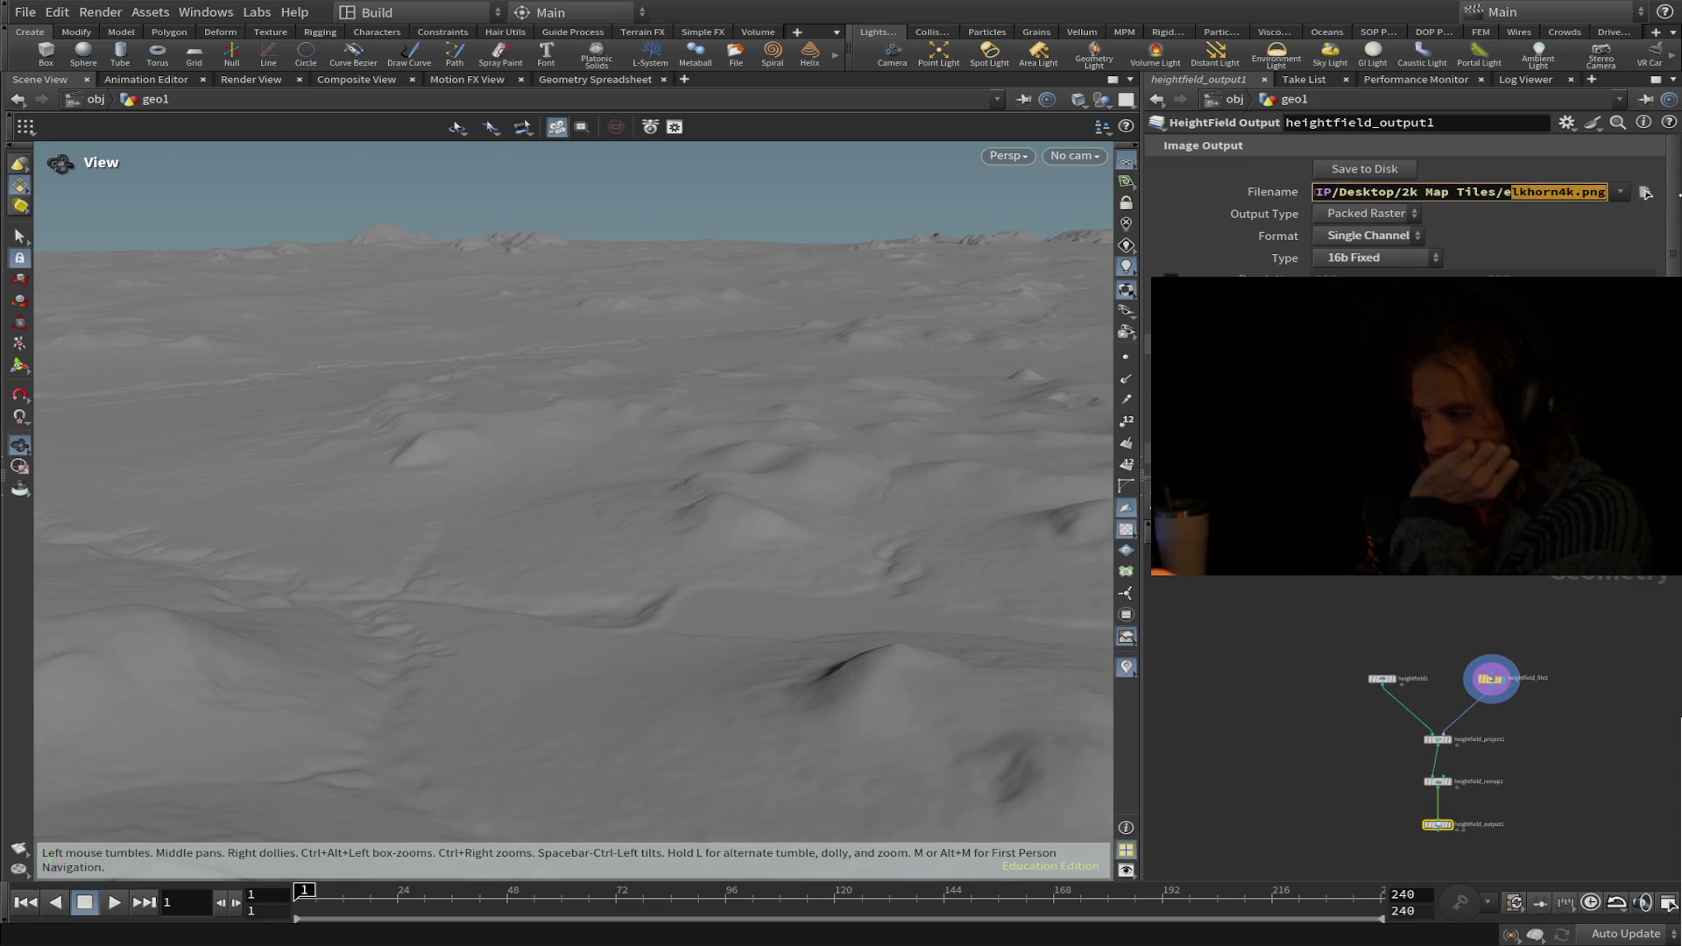
left_click(1382, 170)
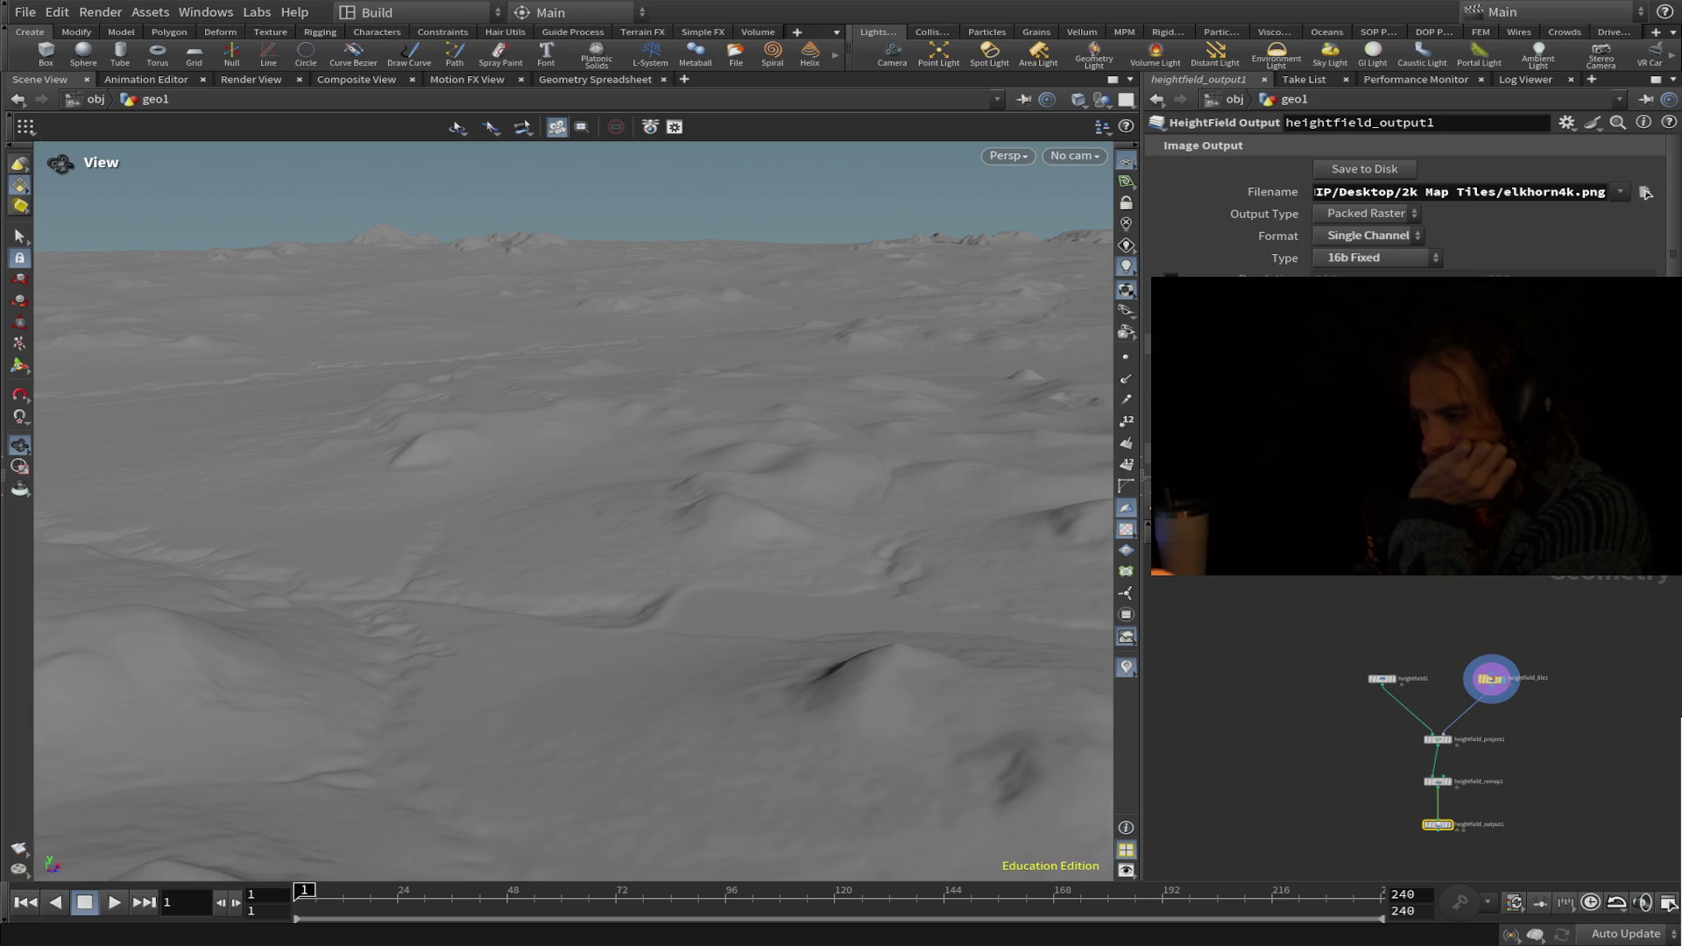
mouse_move(1439, 193)
left_mouse_down()
mouse_move(1095, 190)
mouse_move(1542, 195)
left_mouse_up()
left_click(1542, 194)
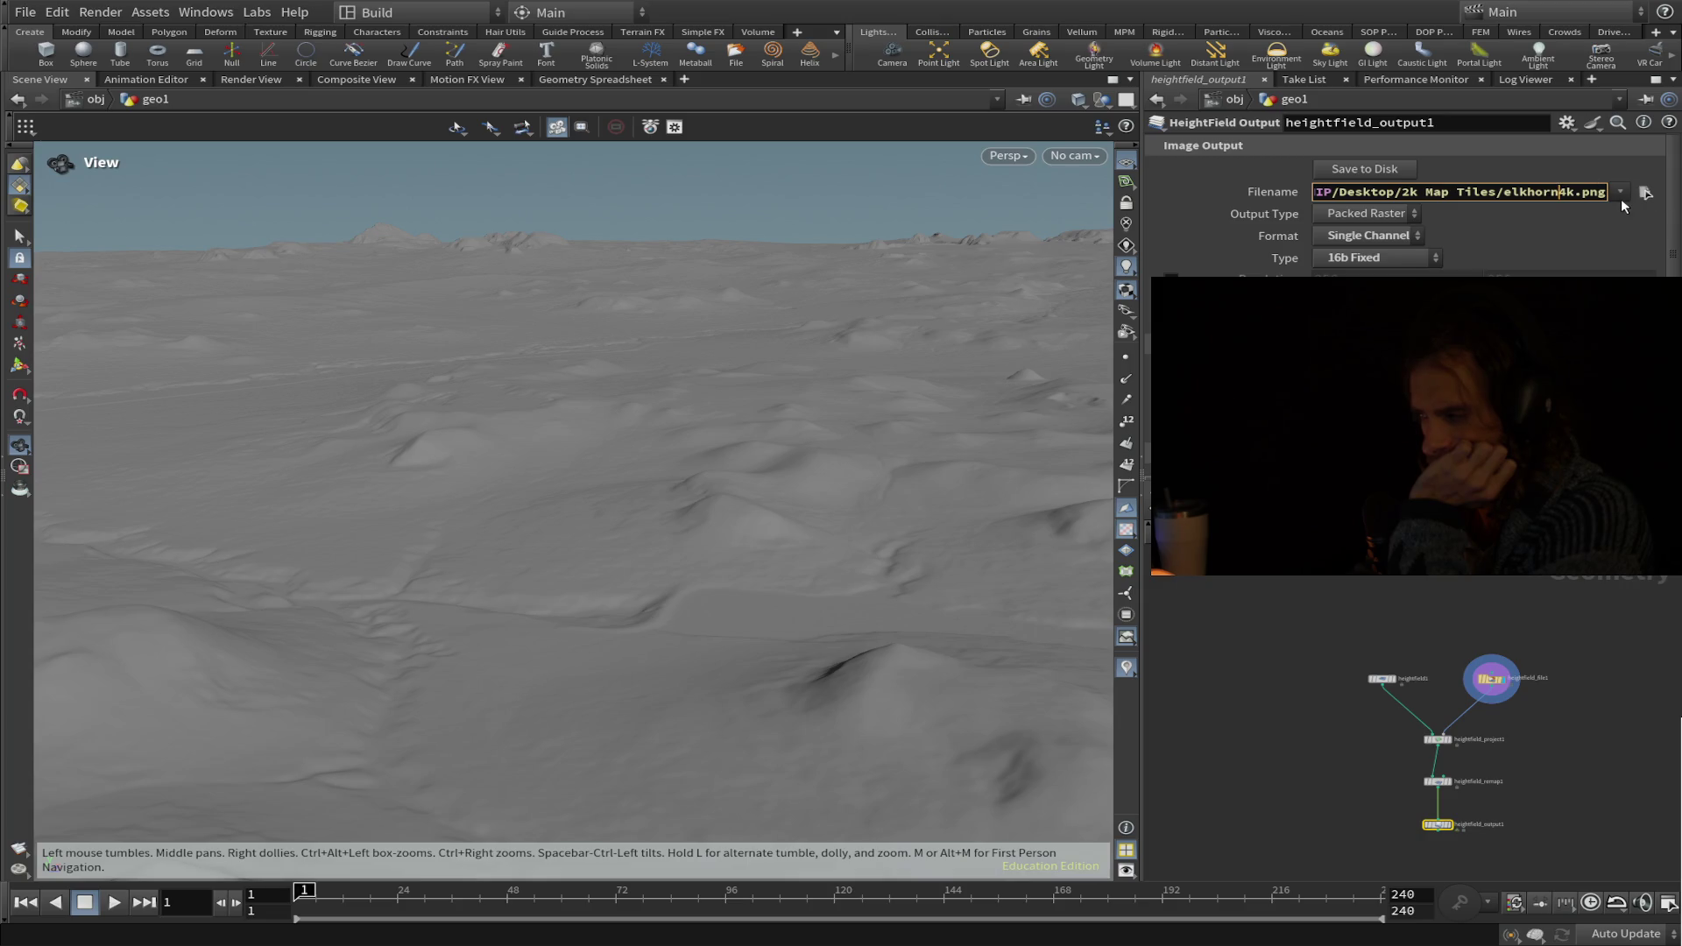
scroll(1621, 198, "down", 3)
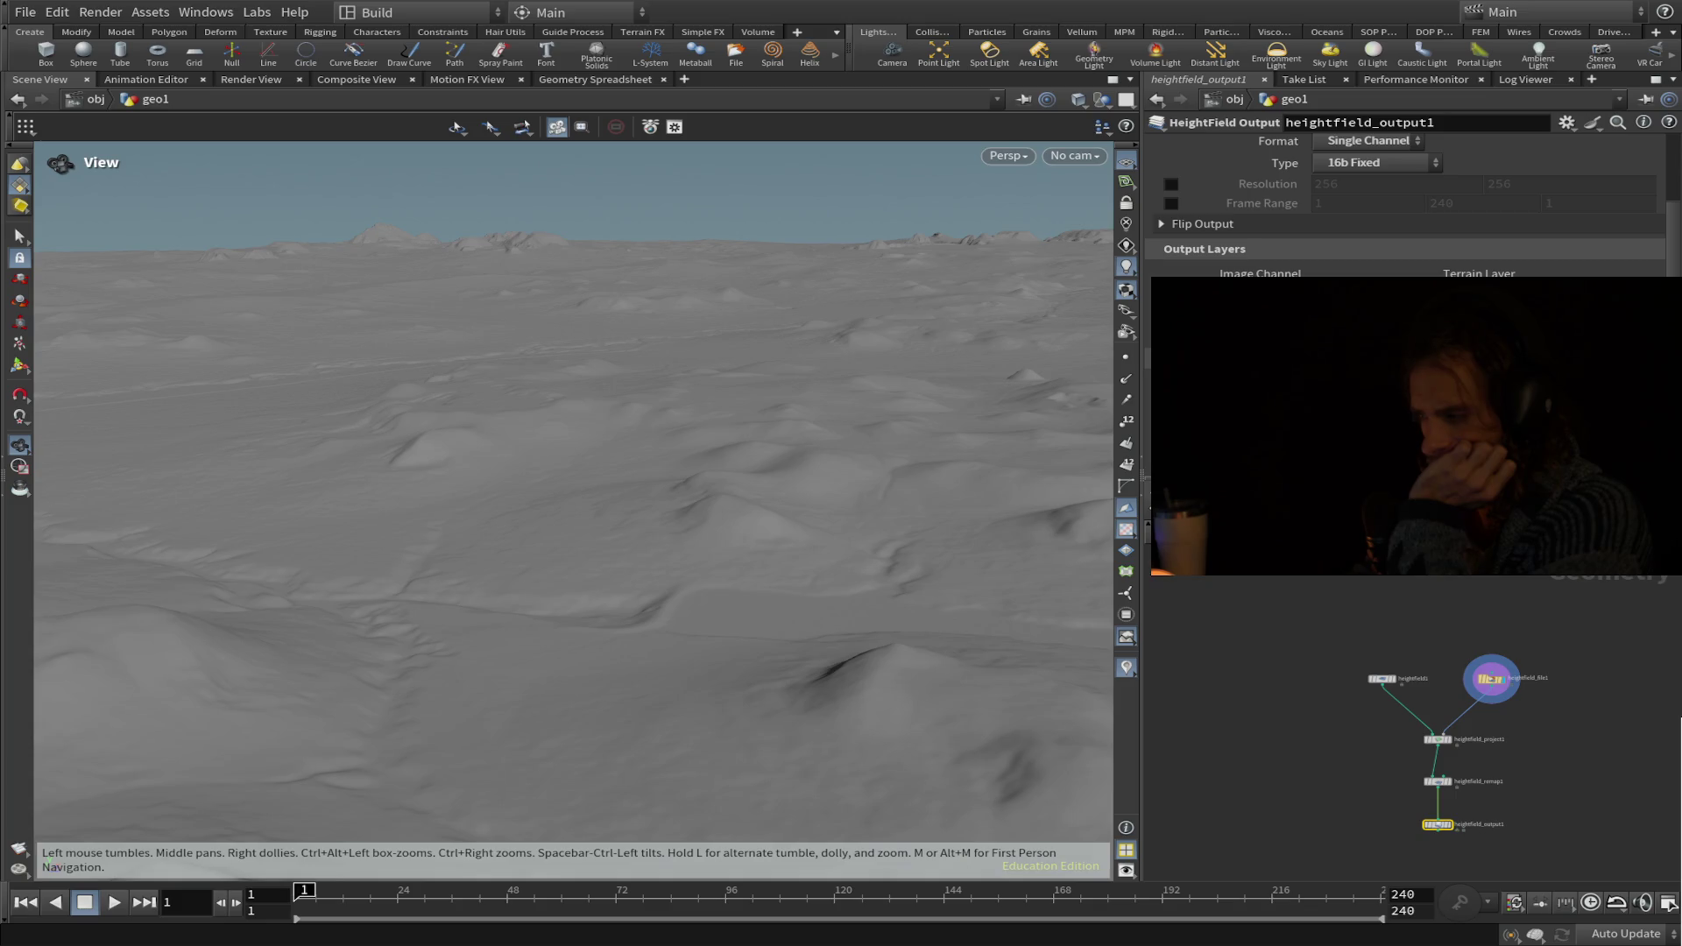
left_click(1437, 782)
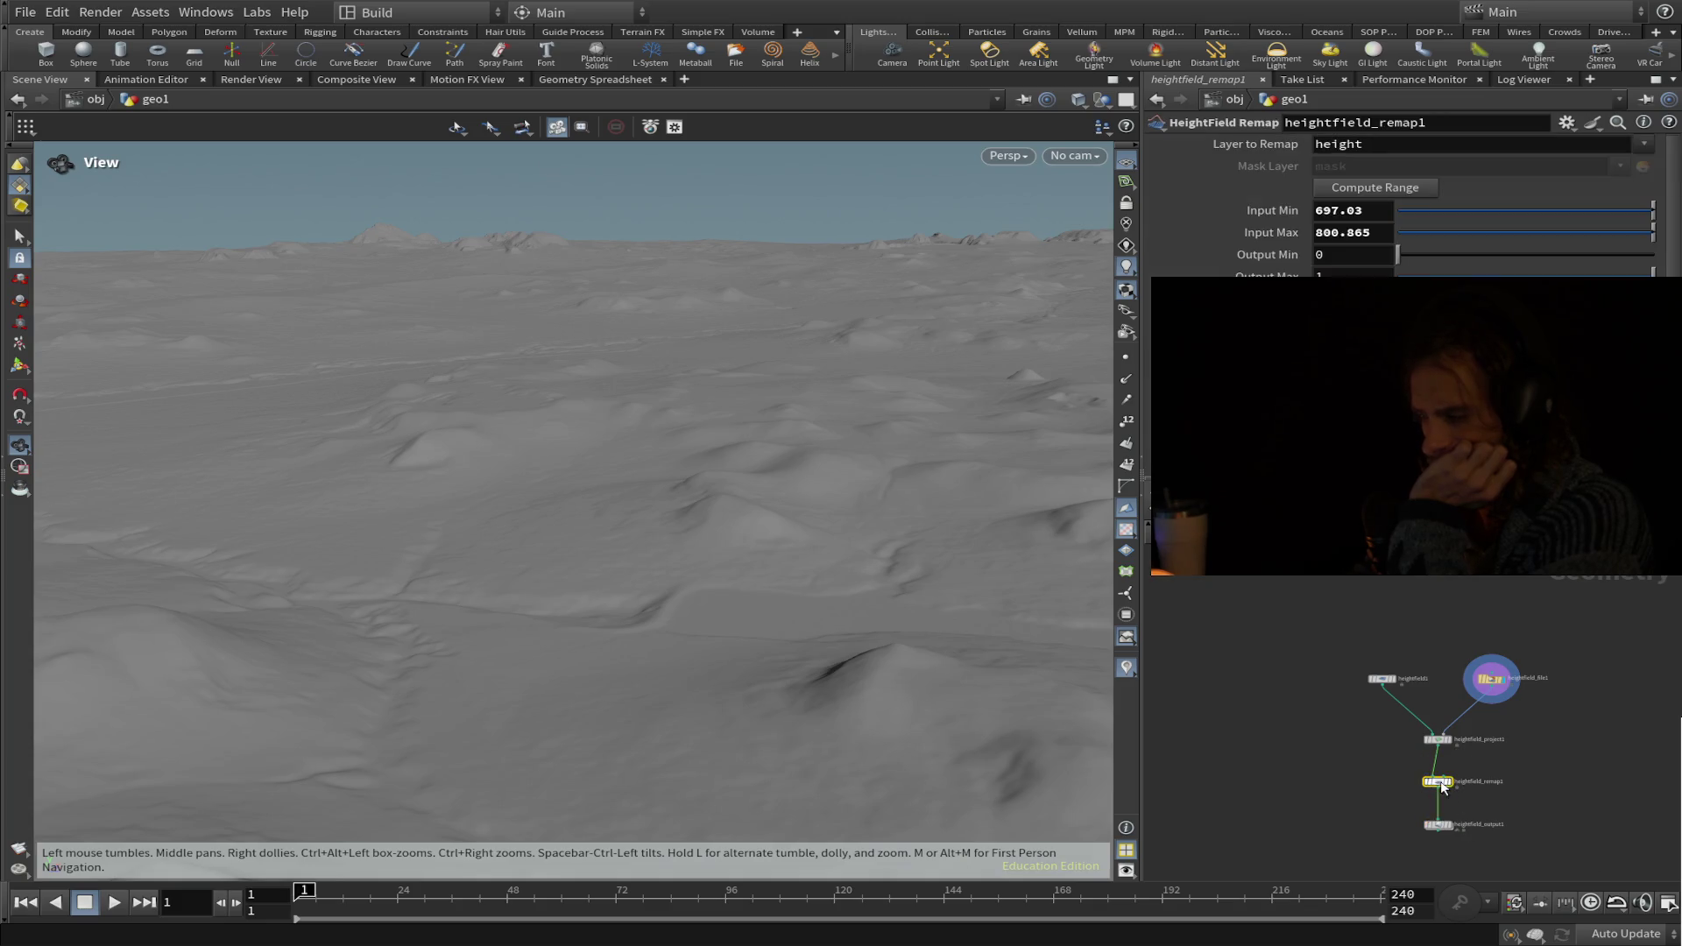
left_click(1437, 824)
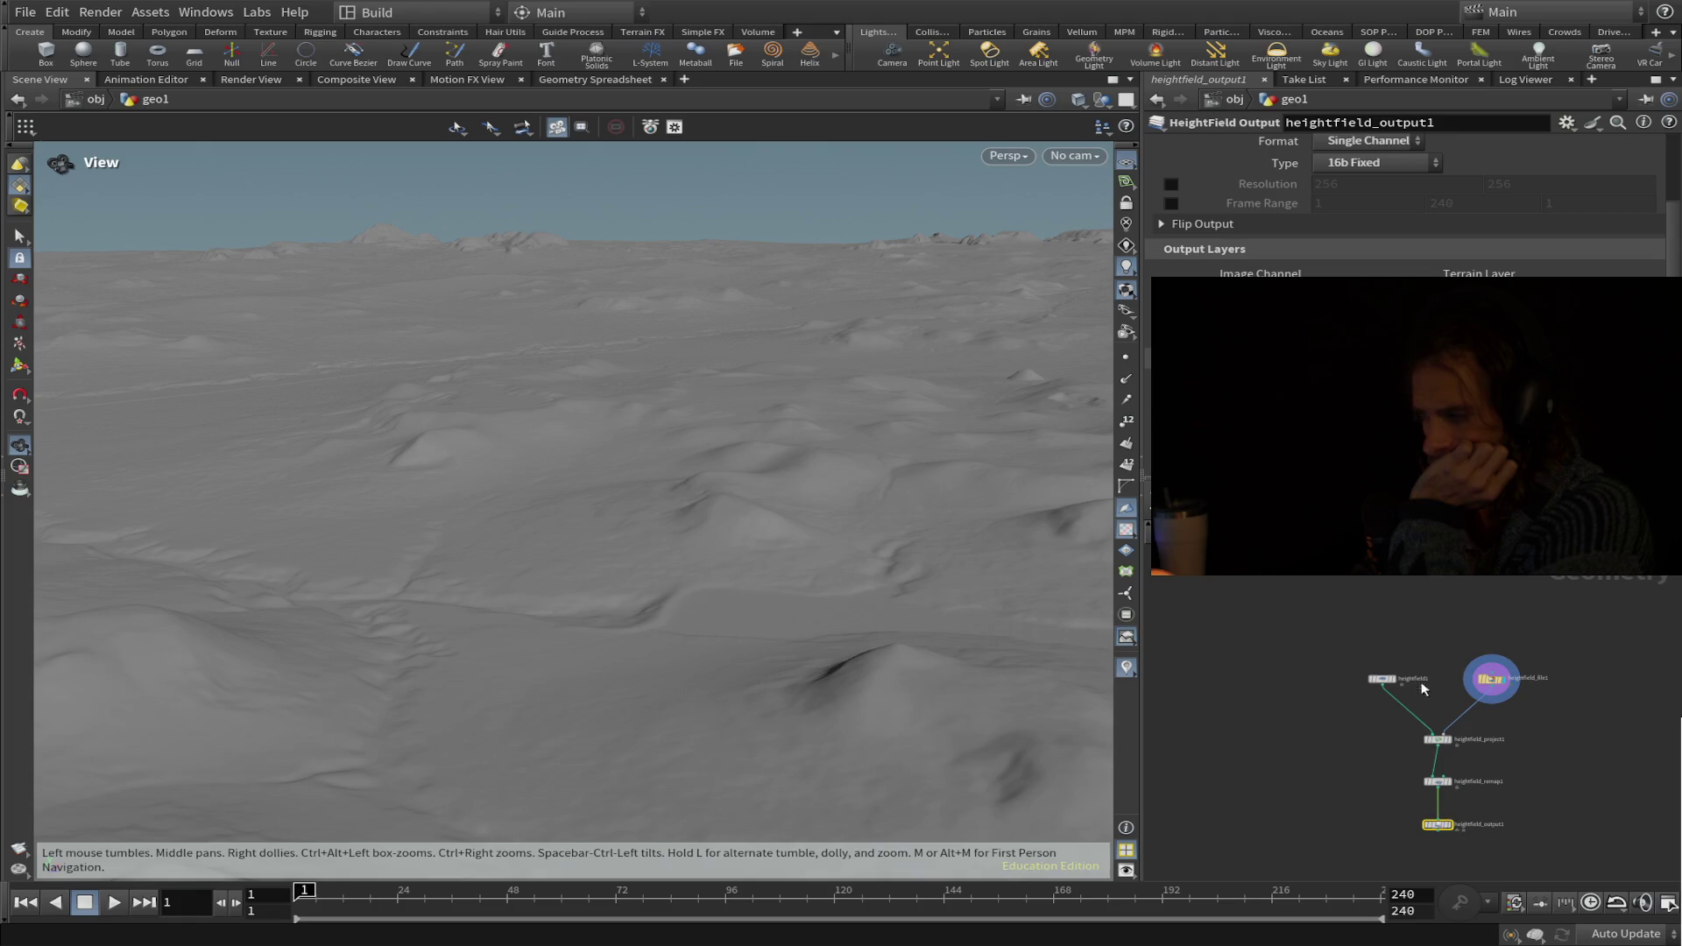
Frame the top of the node chain and display the flat heightfield1 grid.
scroll(1358, 629, "up", 5)
scroll(1358, 629, "down", 2)
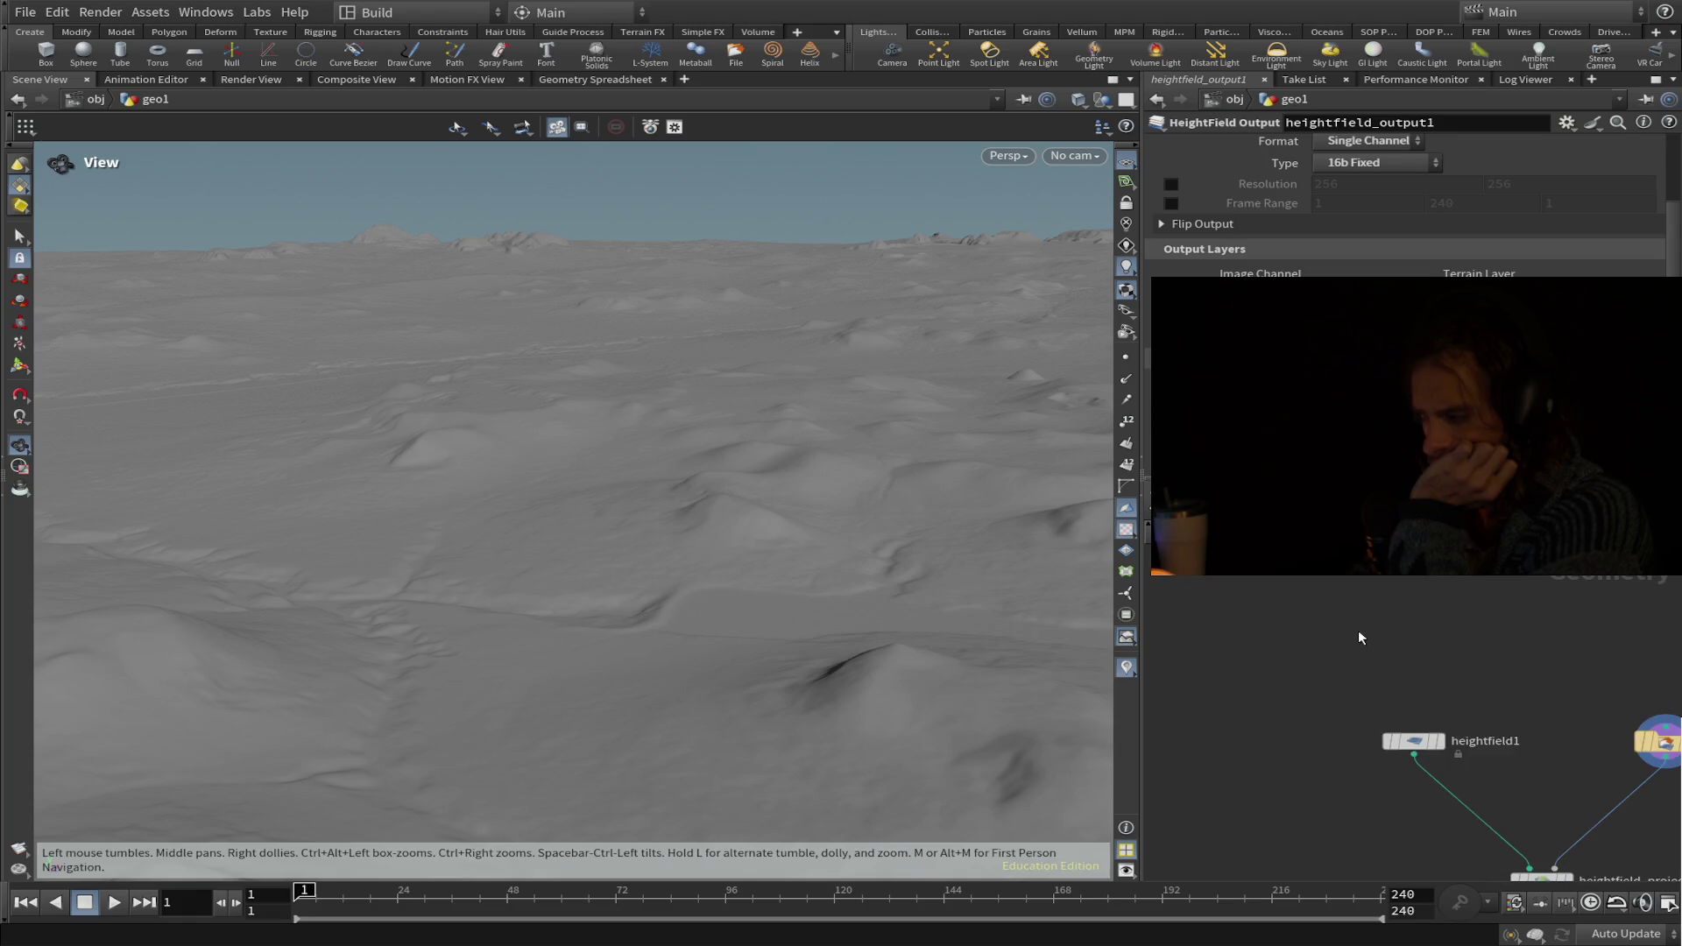
left_click(1412, 745)
middle_click_drag(1464, 647, 1255, 598)
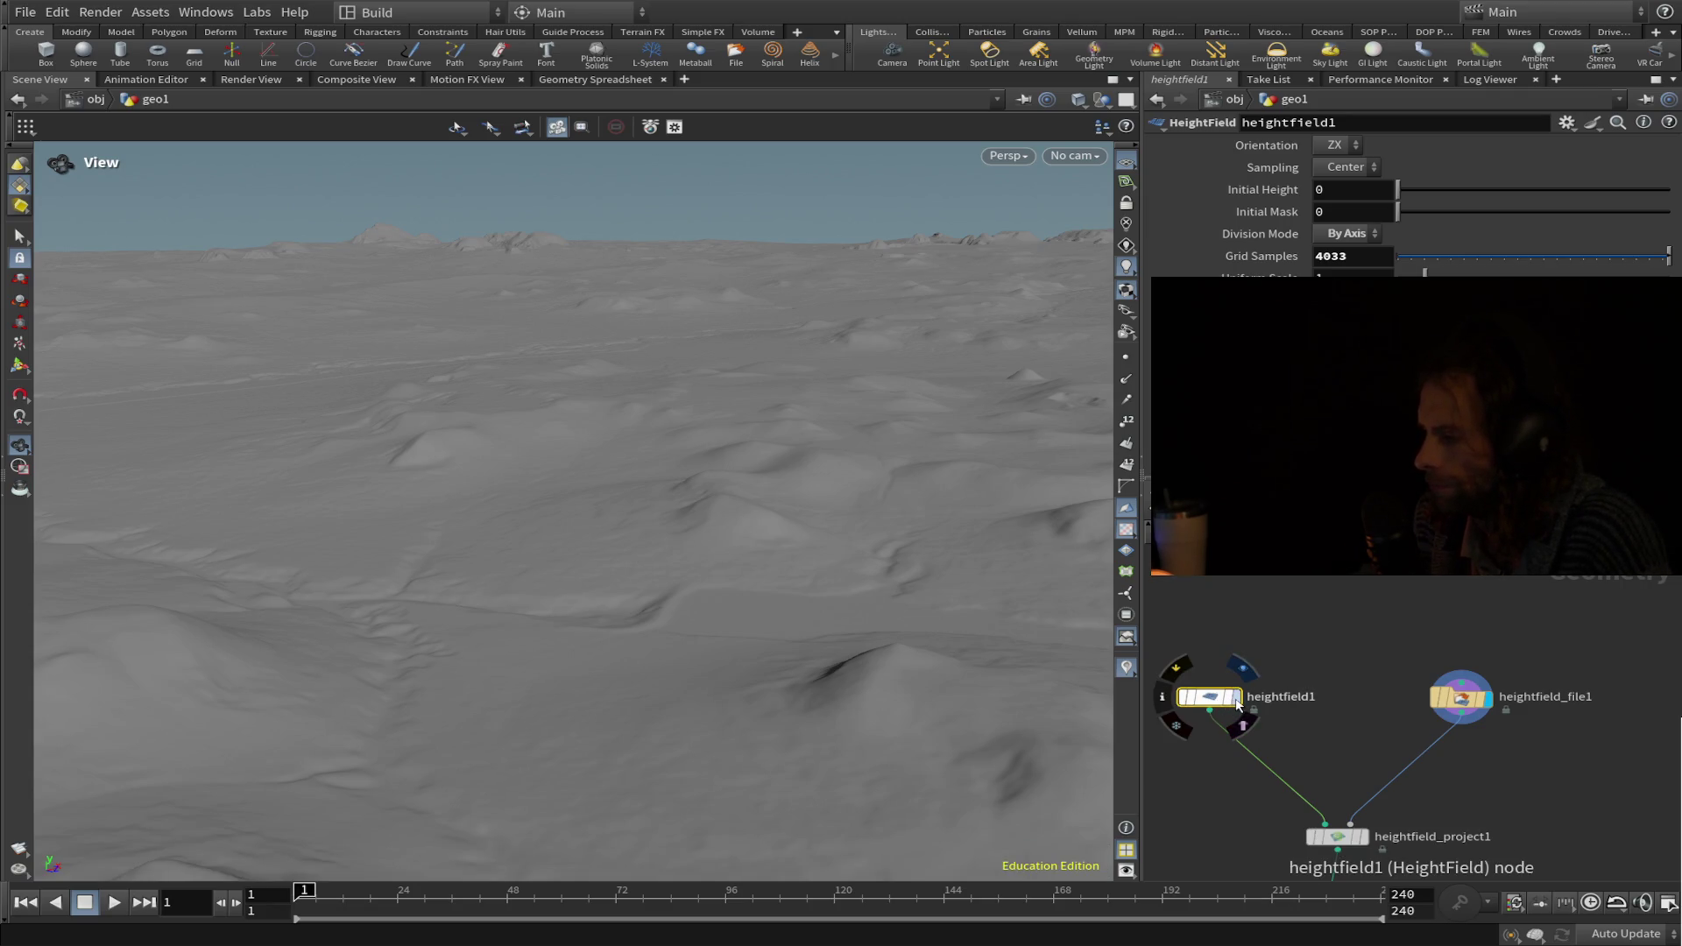
left_click(1237, 699)
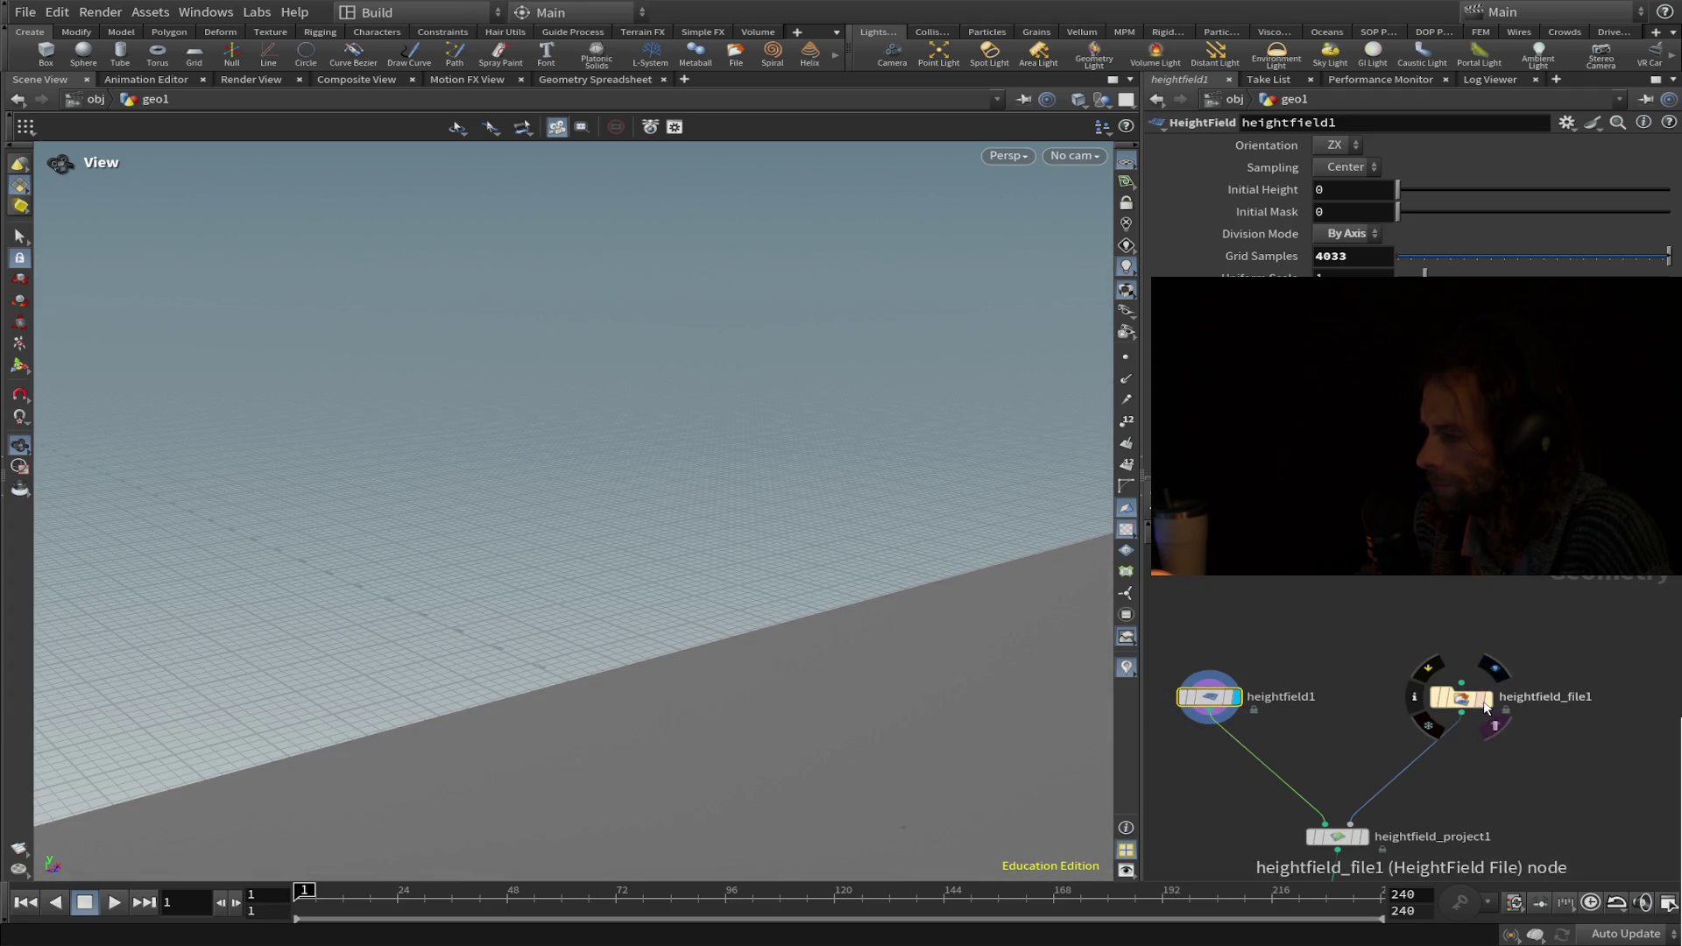
Alternate the display between heightfield_file1 and heightfield_project1, ending on heightfield_file1's settings.
left_click(1489, 708)
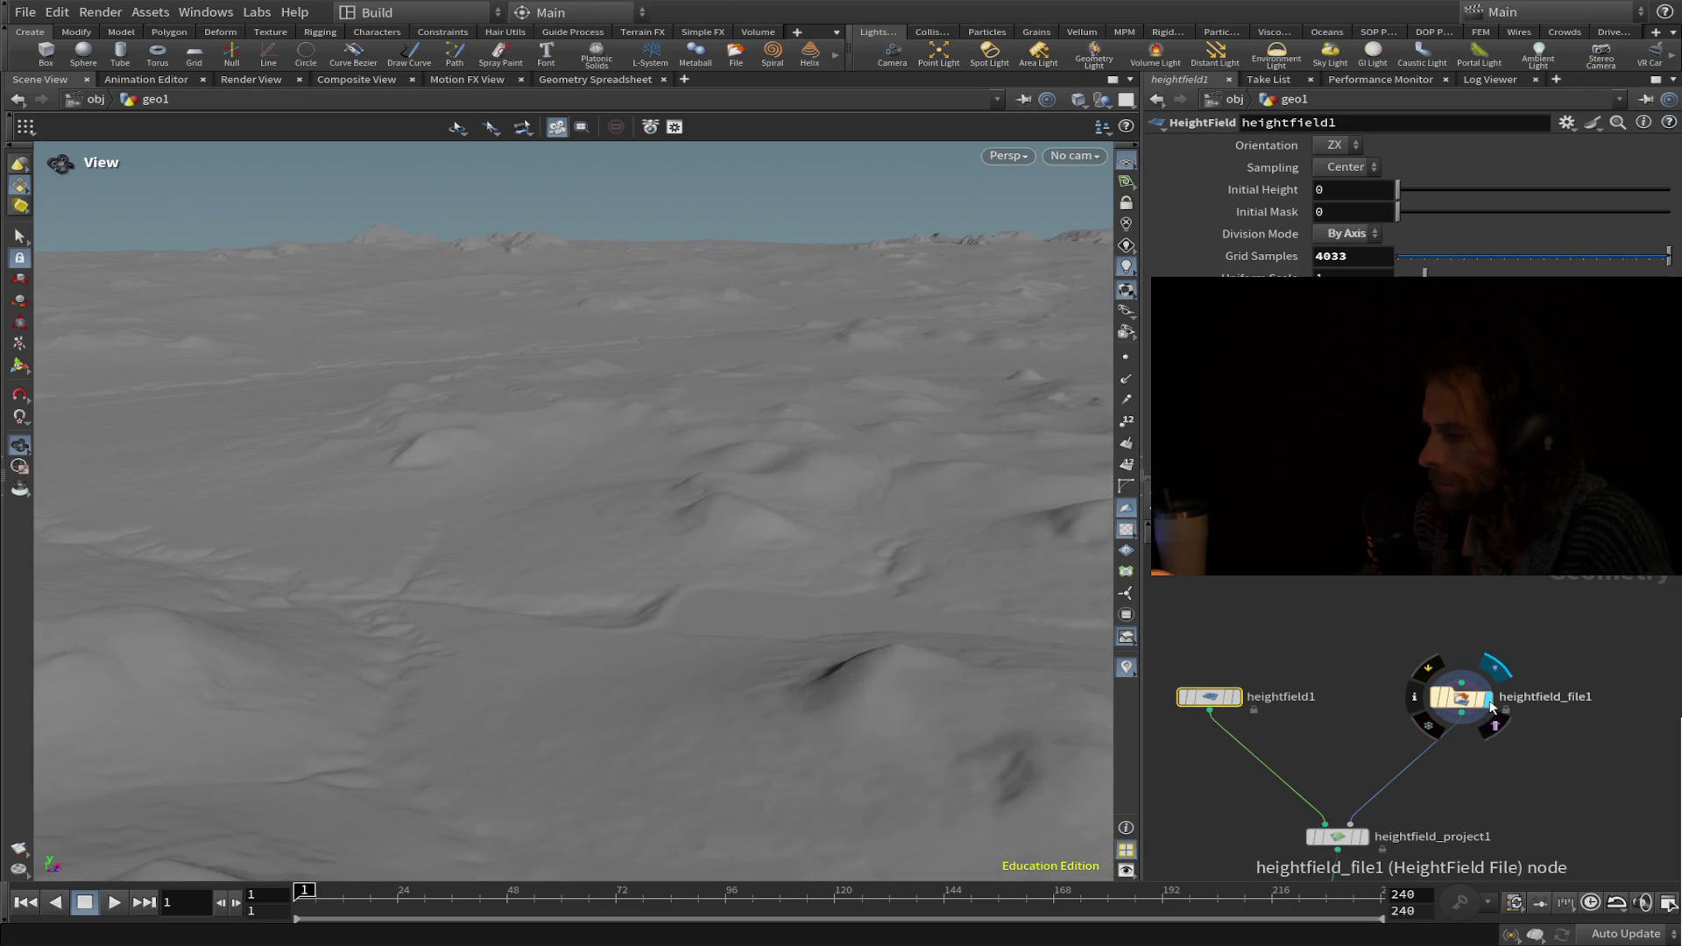
left_click(1359, 840)
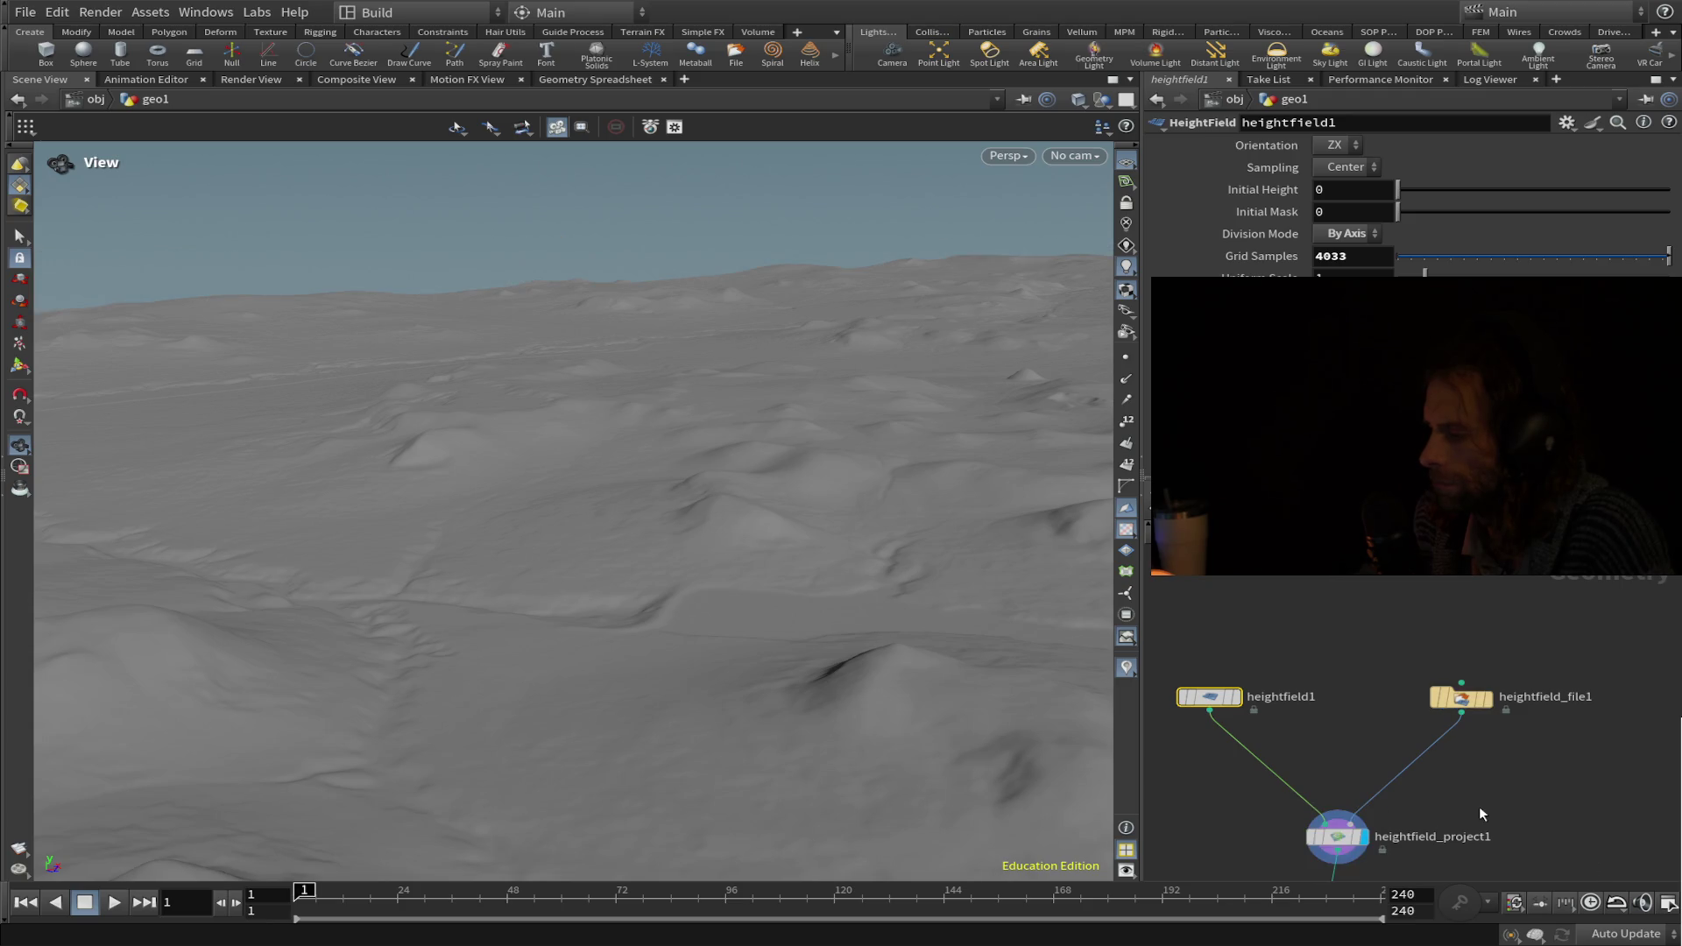
left_click(1488, 700)
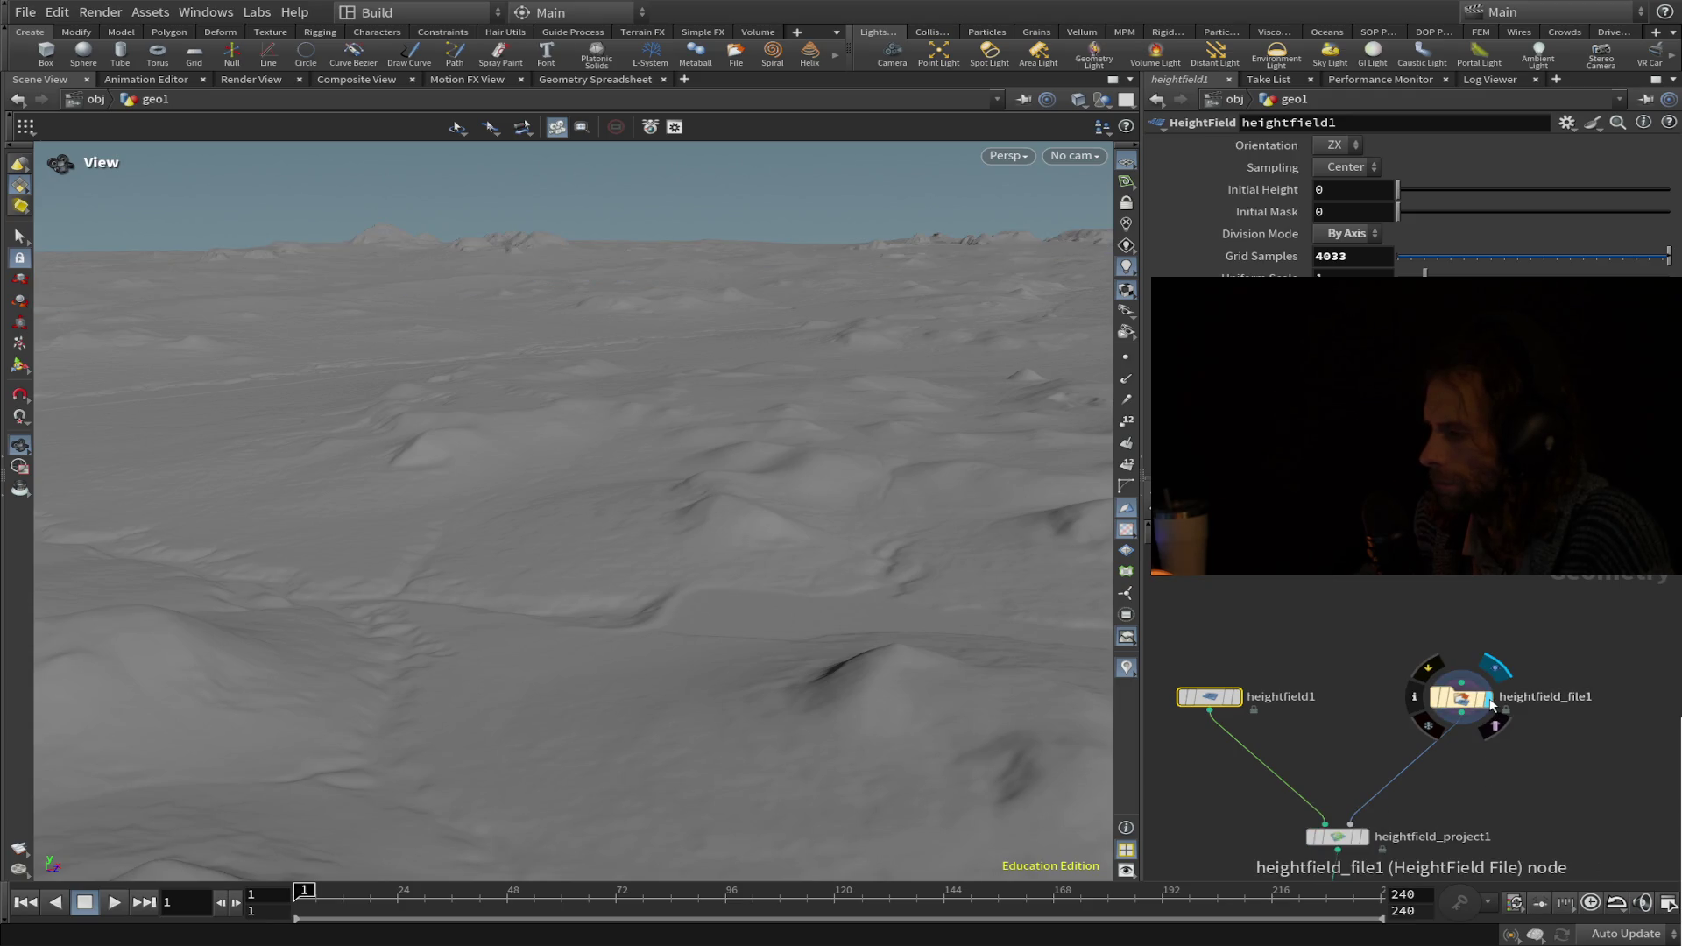
left_click(1362, 838)
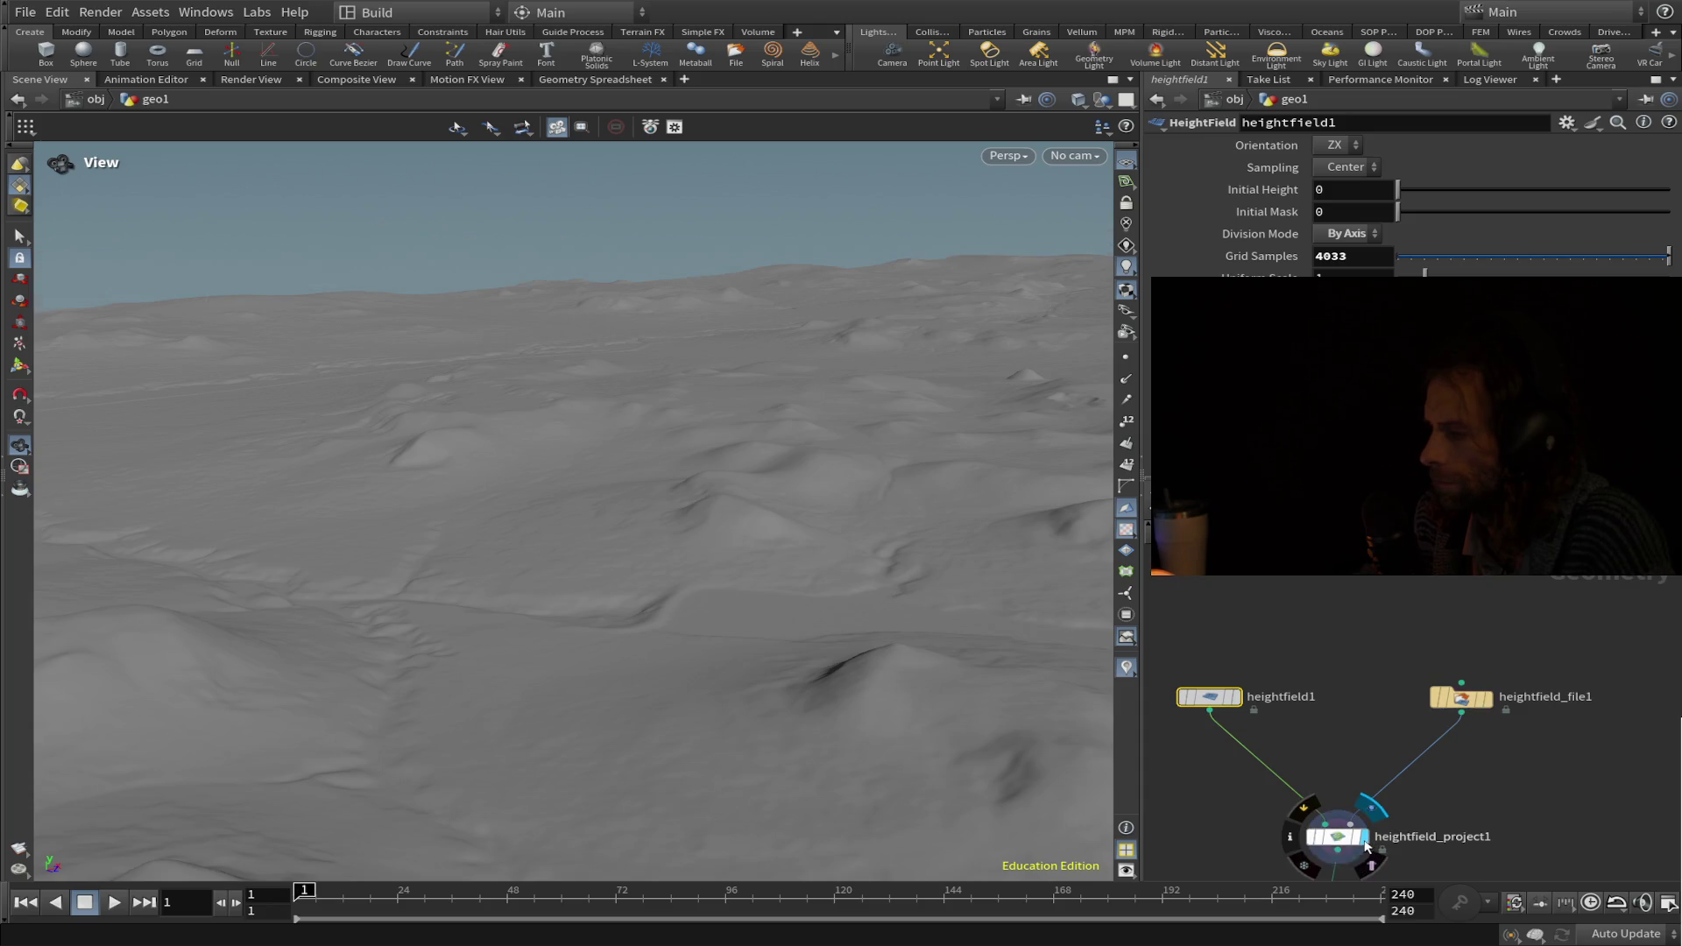
left_click(1487, 699)
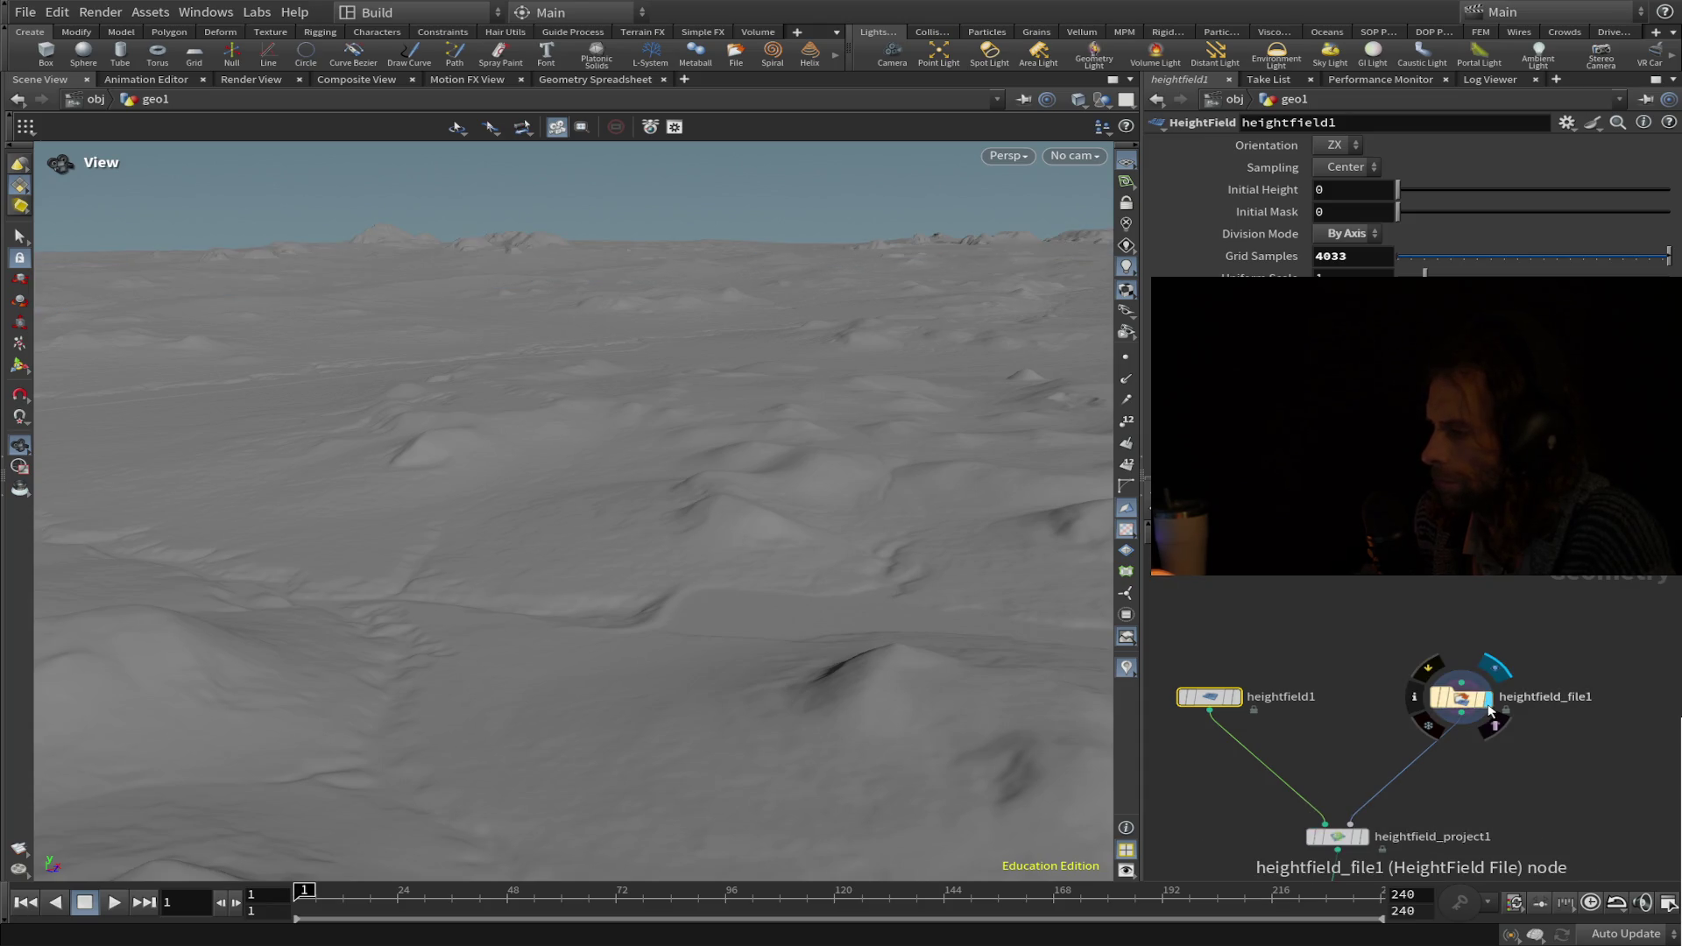
left_click(1476, 700)
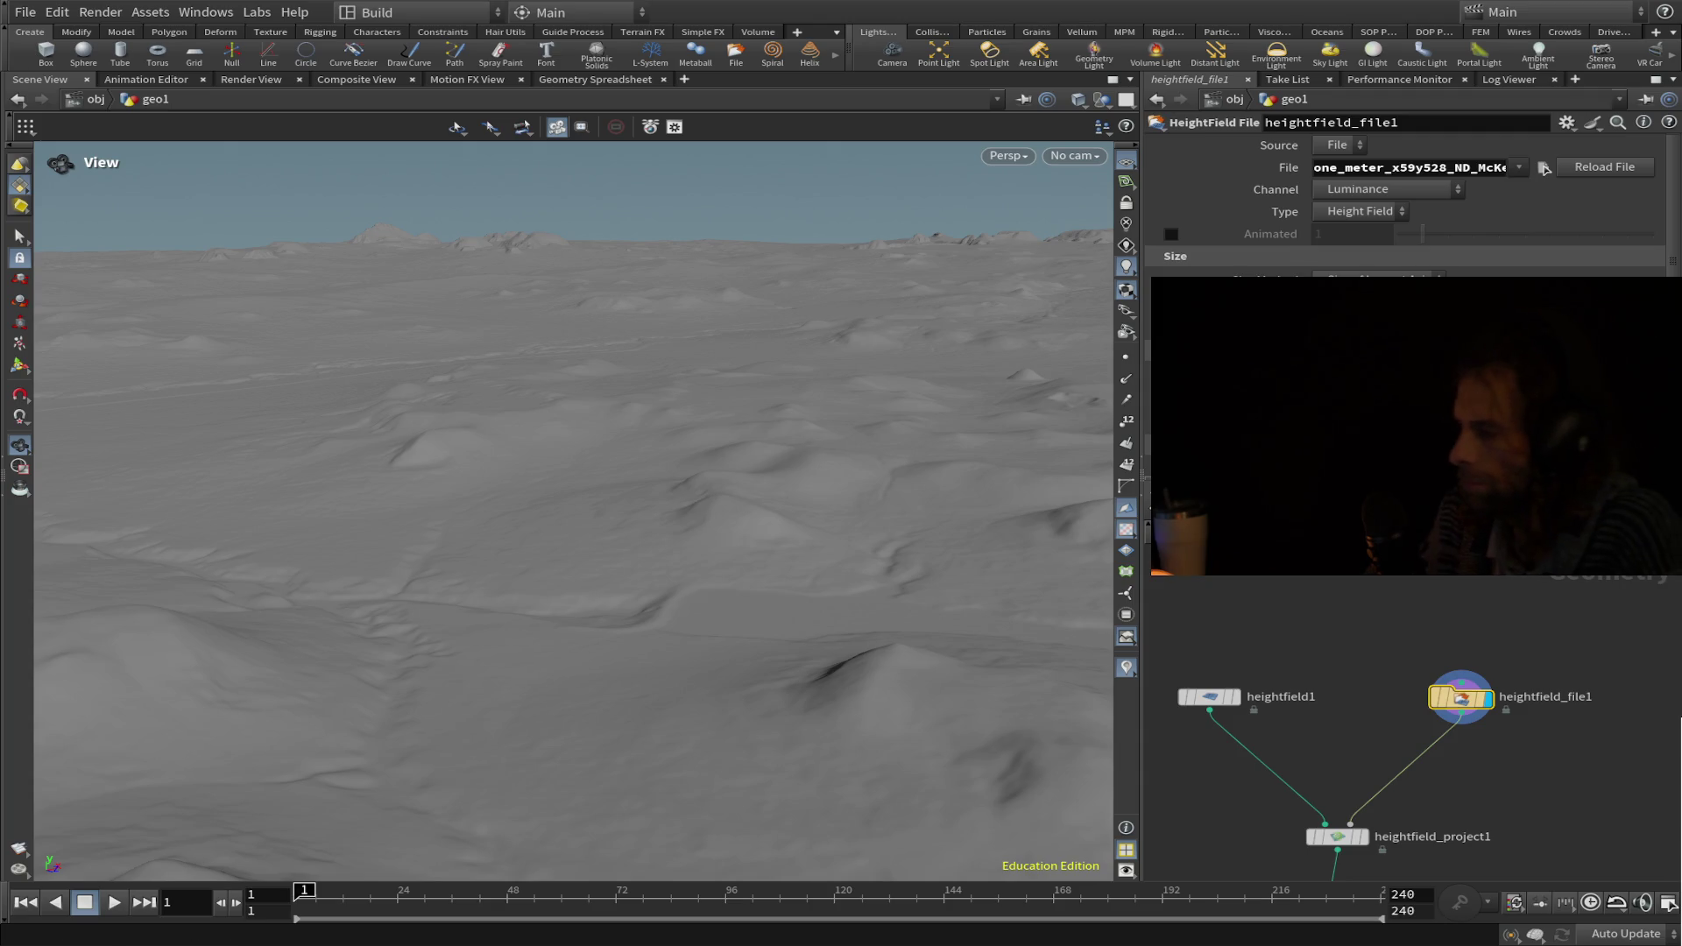
View the terrain from above, toggle between projected and loaded heightfields, then pan to the remap node.
mouse_move(725, 503)
left_mouse_down()
mouse_move(657, 556)
mouse_move(575, 774)
mouse_move(585, 613)
left_mouse_up()
scroll(585, 613, "down", 5)
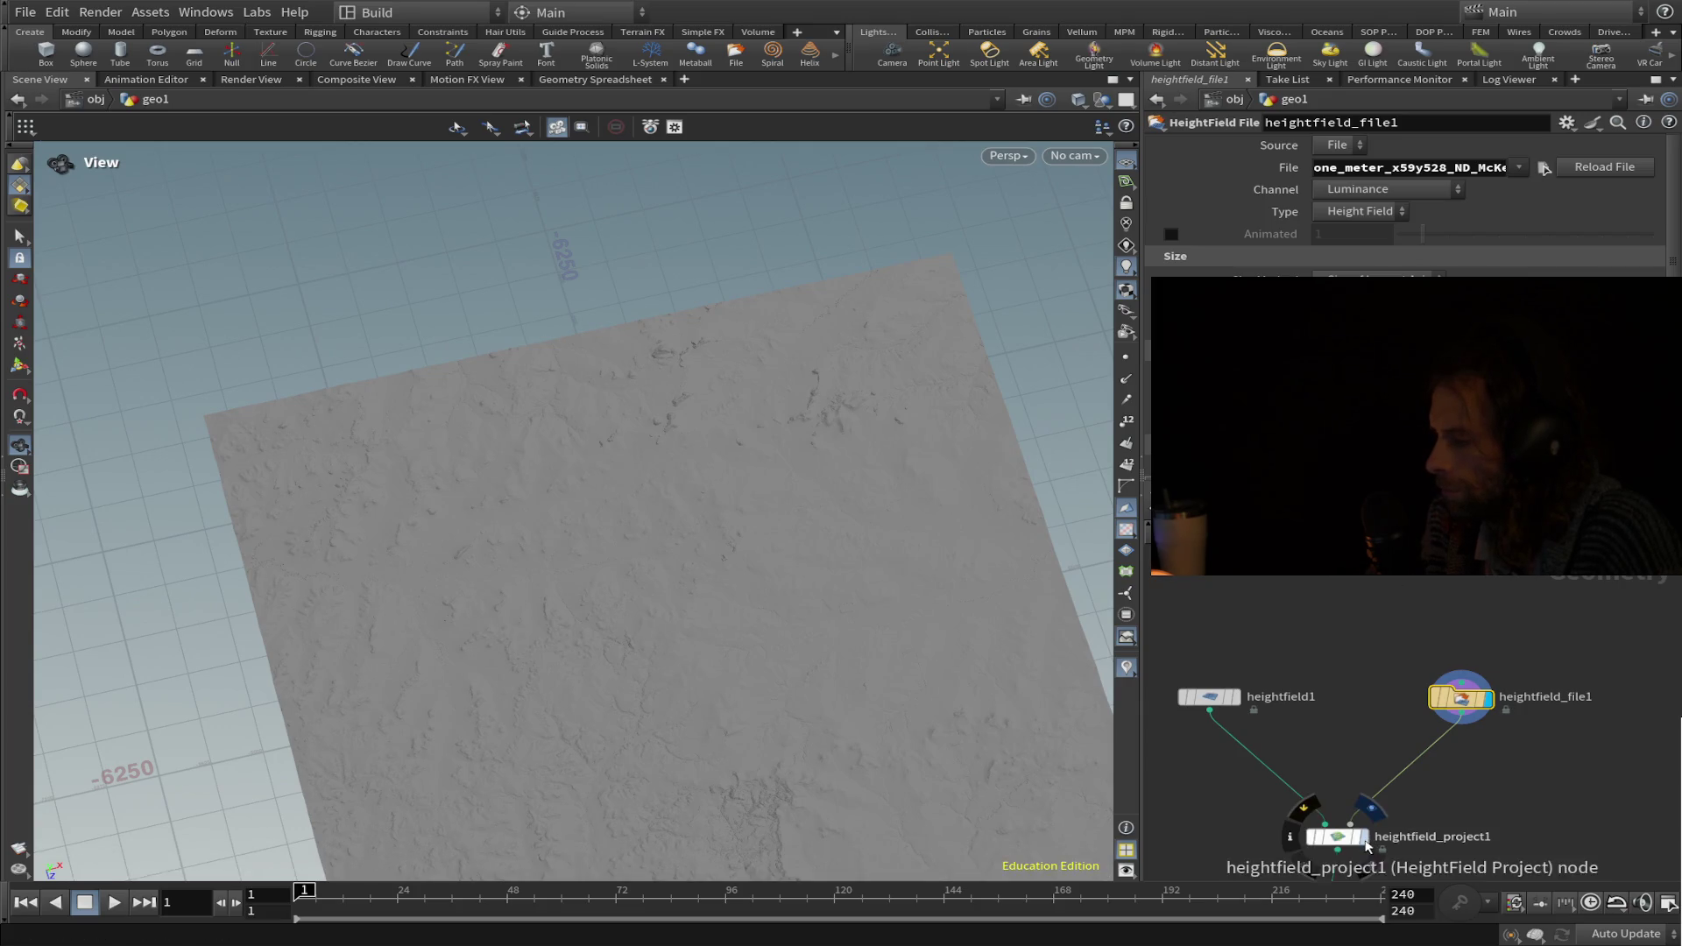
left_click(1366, 843)
left_click(1487, 699)
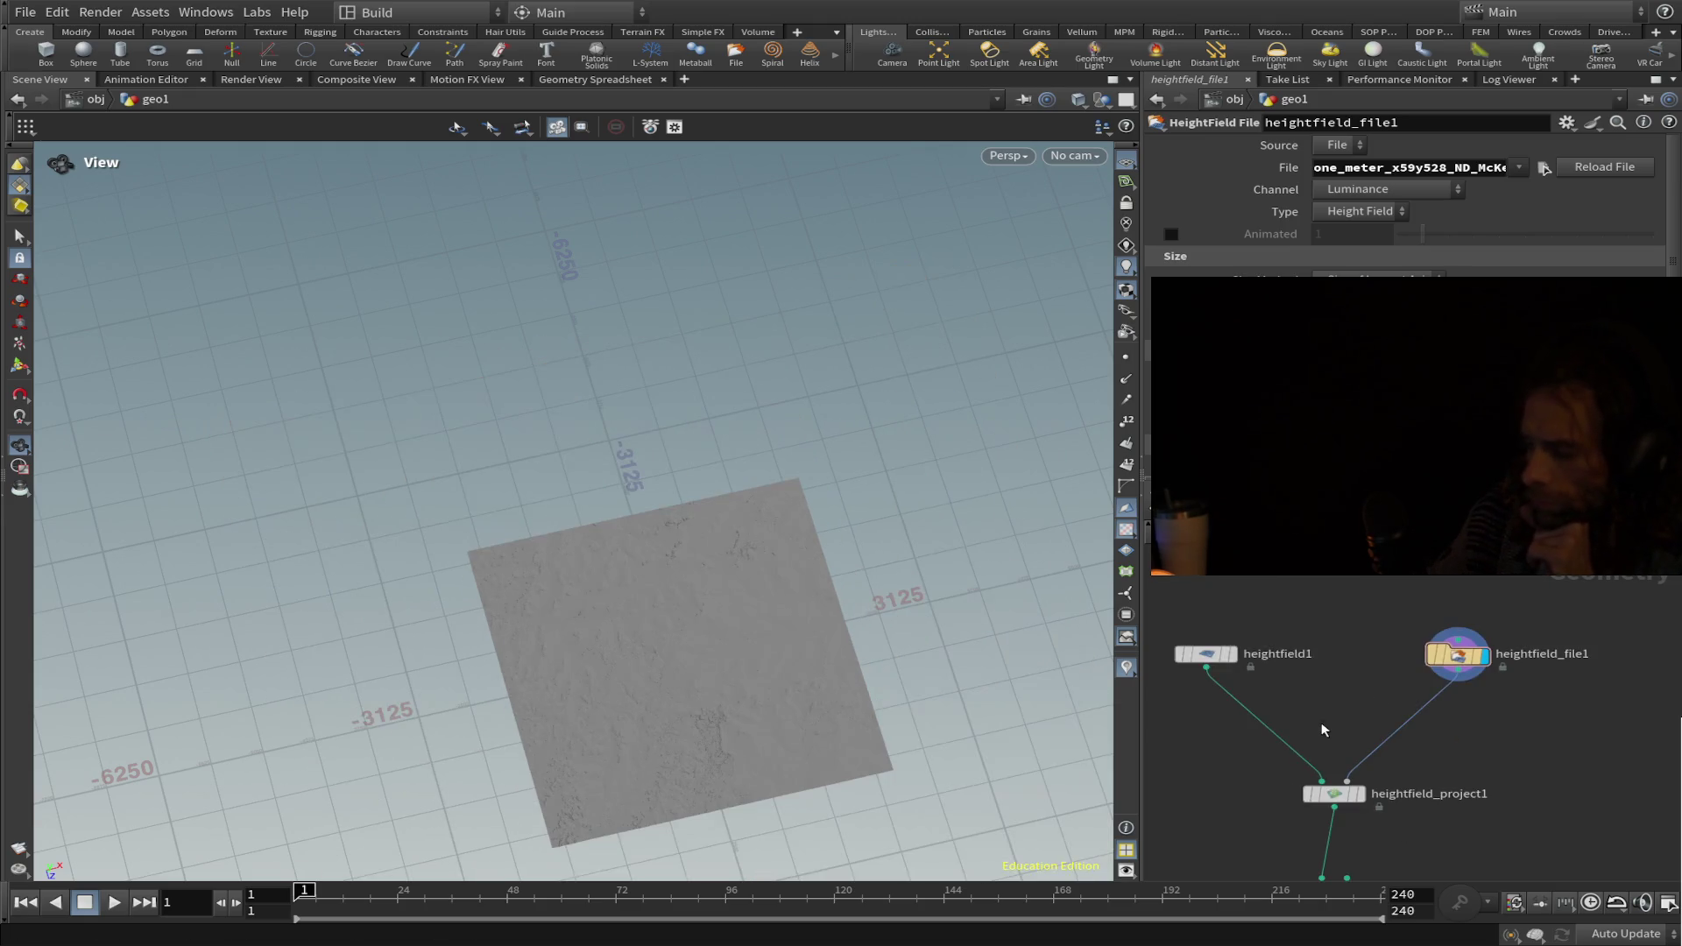
middle_click_drag(1324, 730, 1332, 592)
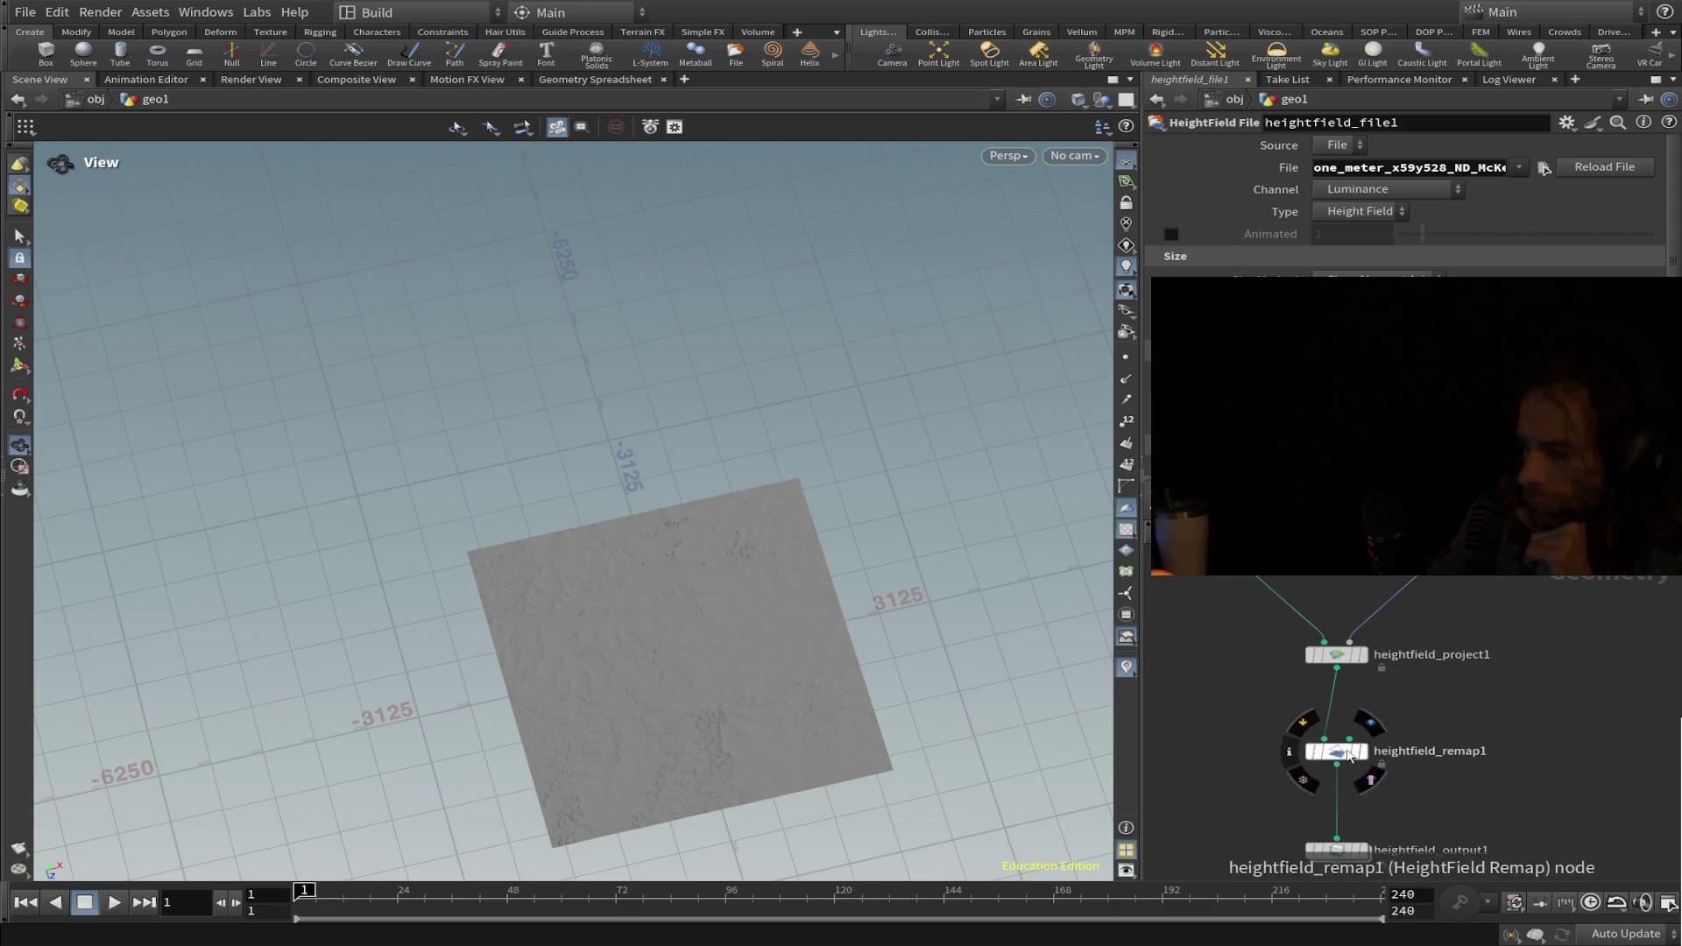
Set heightfield_remap1's Output Min to 0 and Output Max to 1.
left_click(1339, 757)
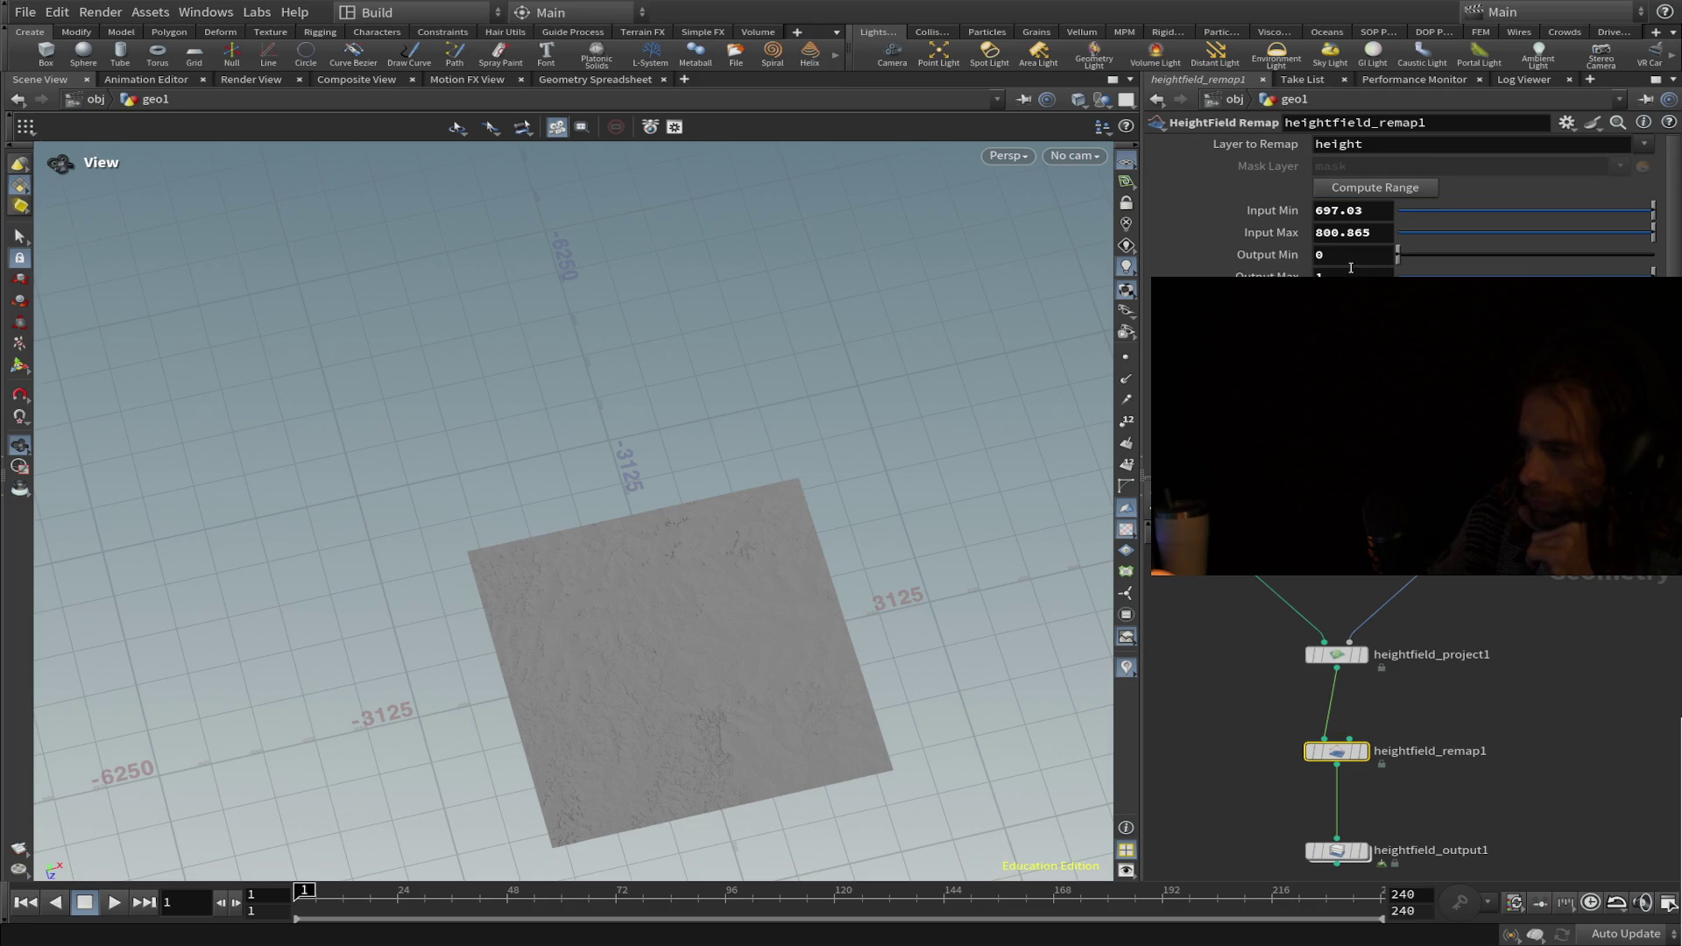
scroll(1399, 613, "down", 1)
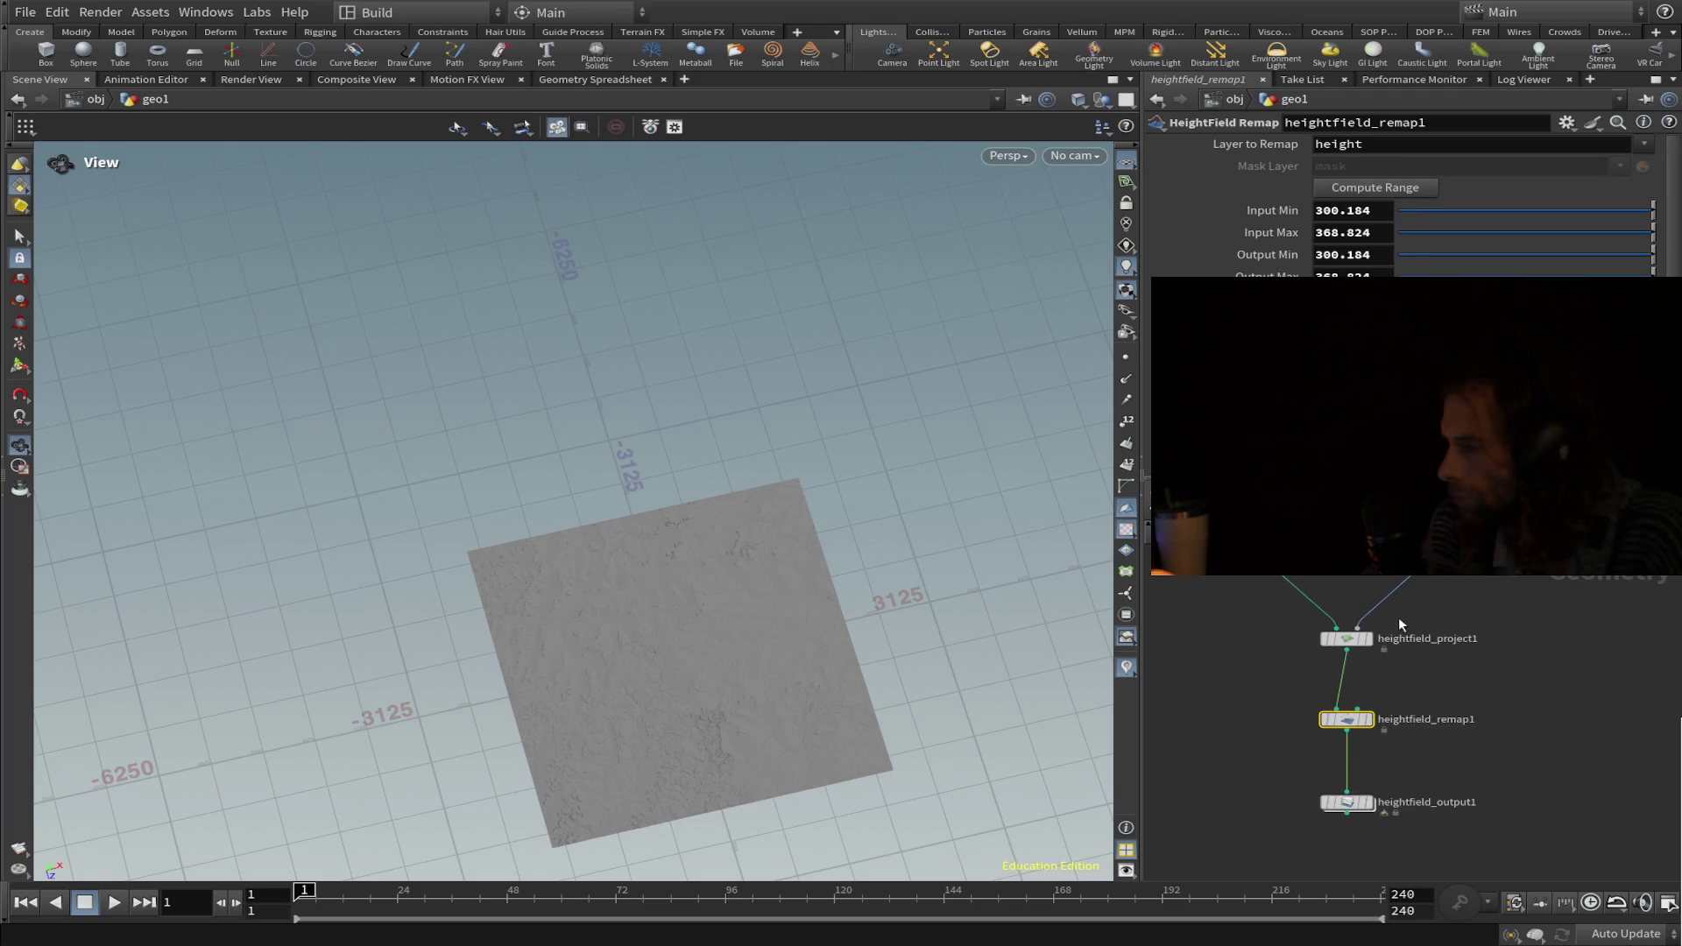
double_click(1367, 255)
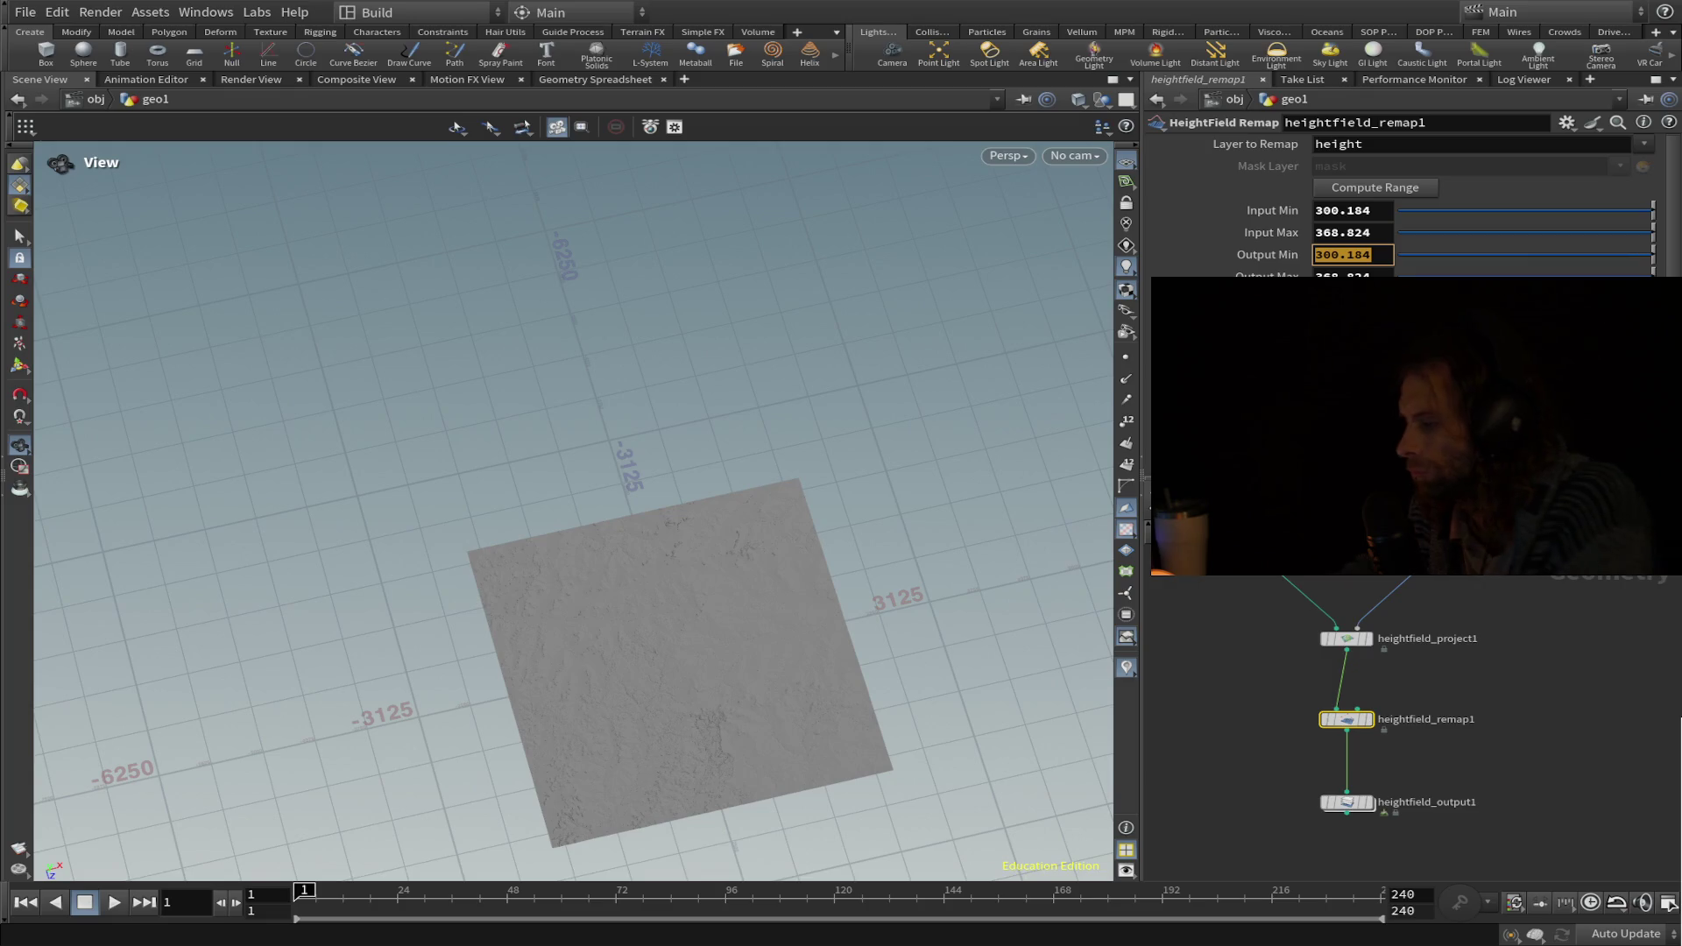
type("1")
key("Return")
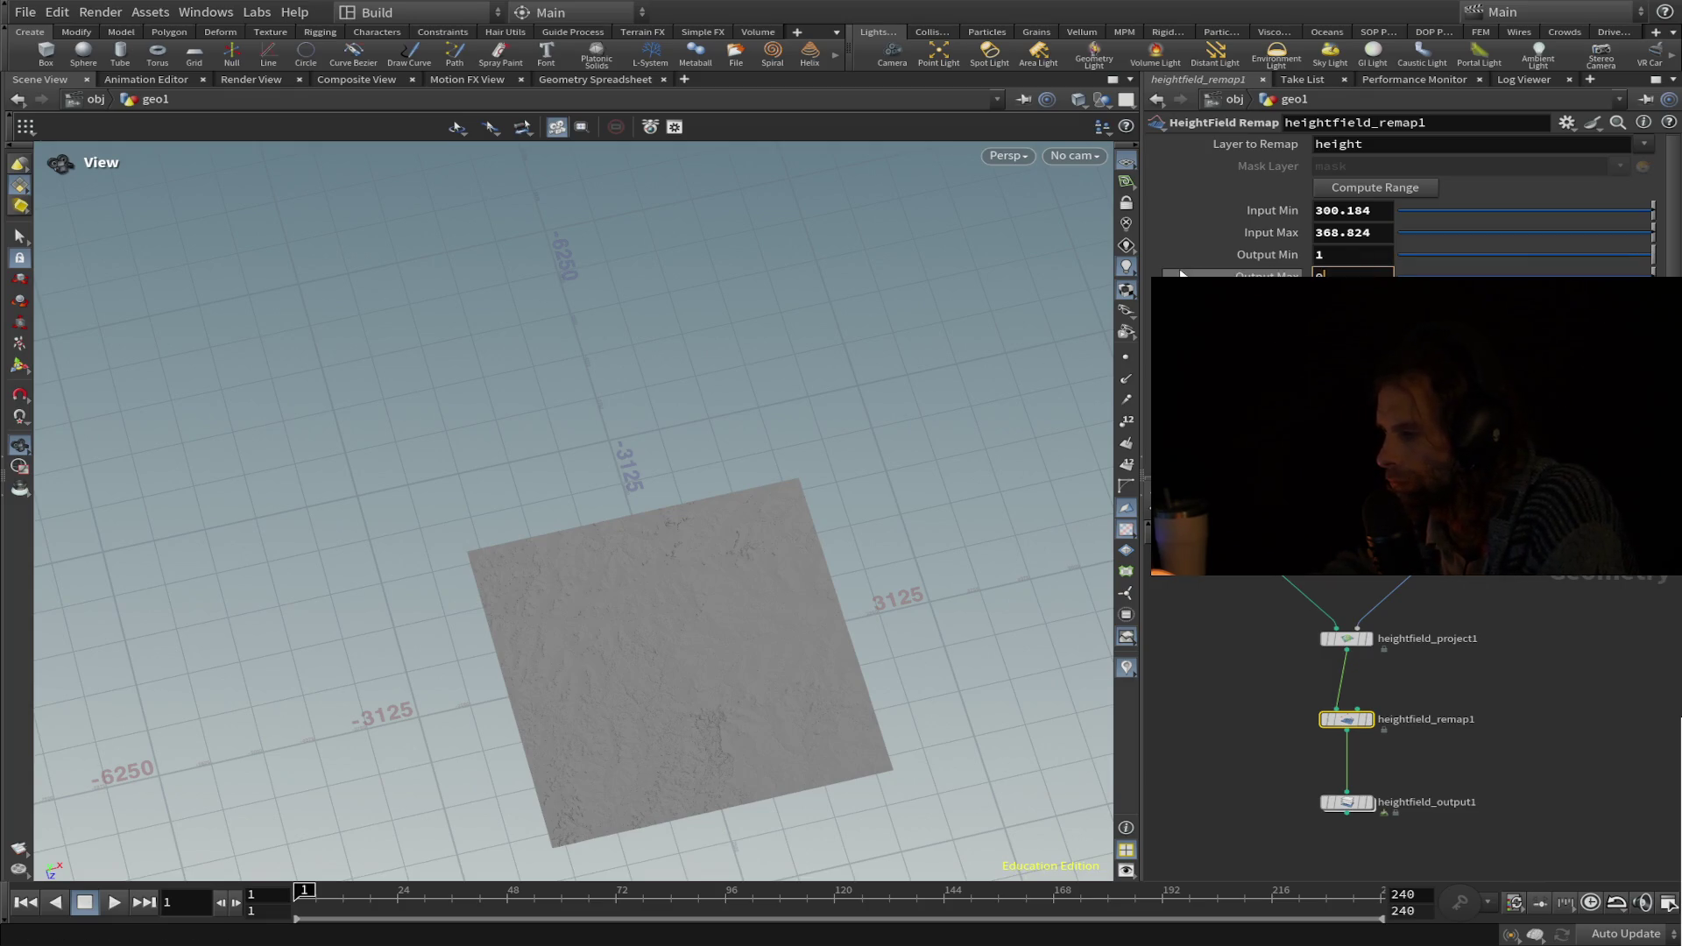
type("01")
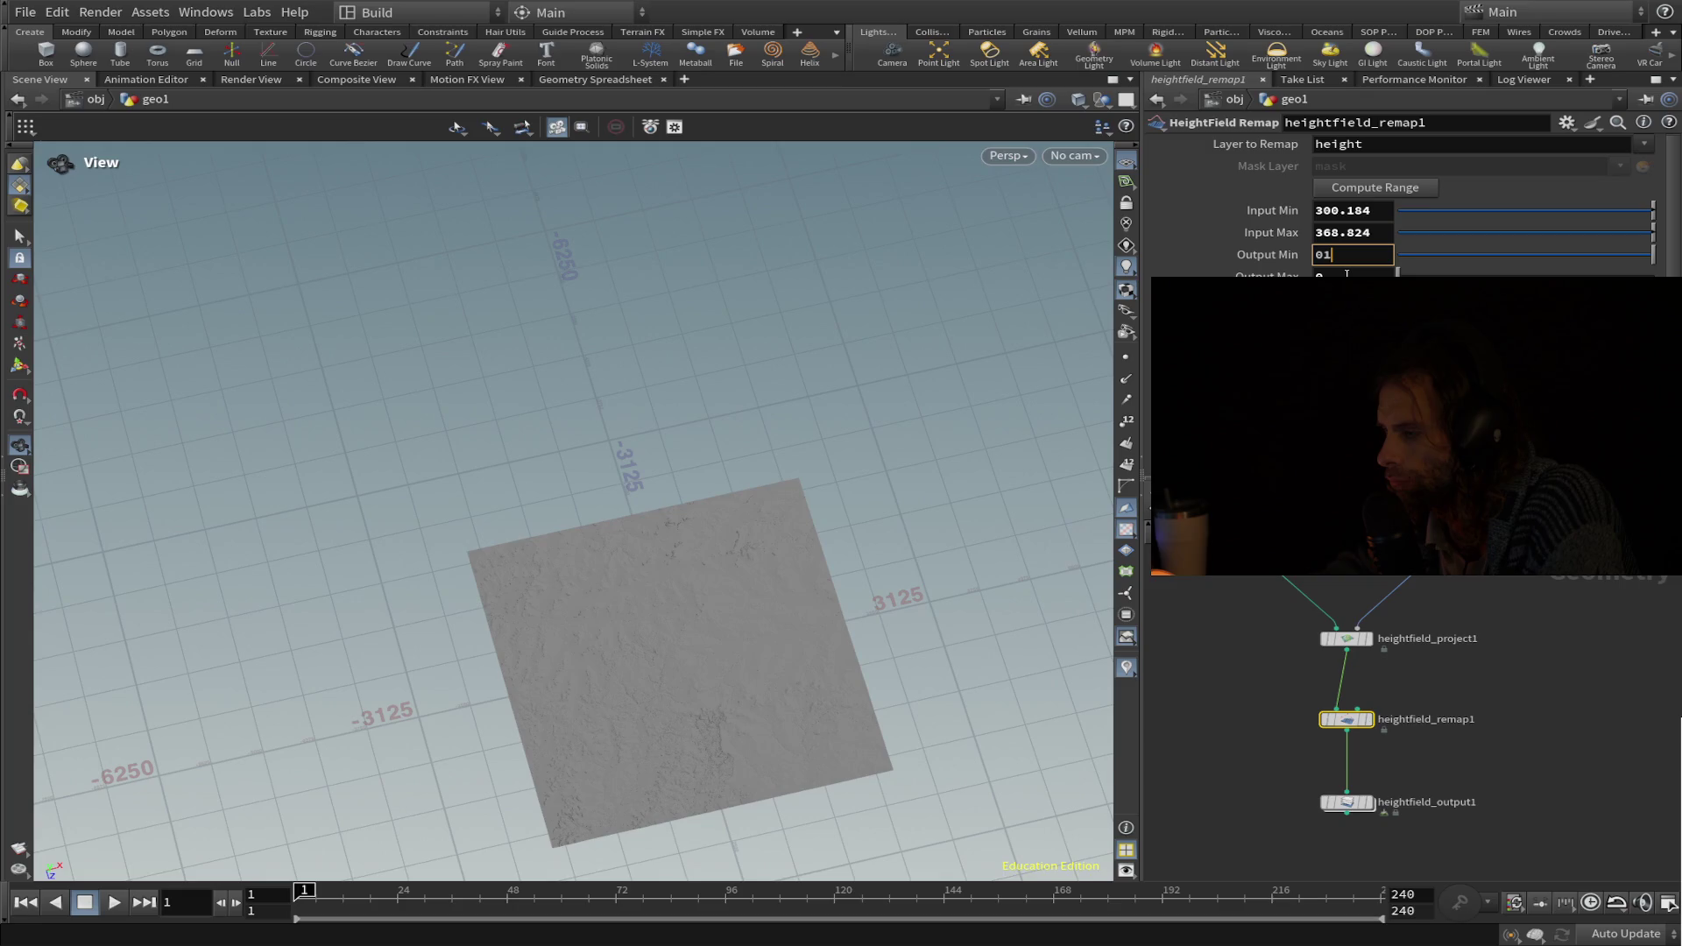
key("BackSpace")
left_click(1345, 274)
key("BackSpace")
type("1")
key("Return")
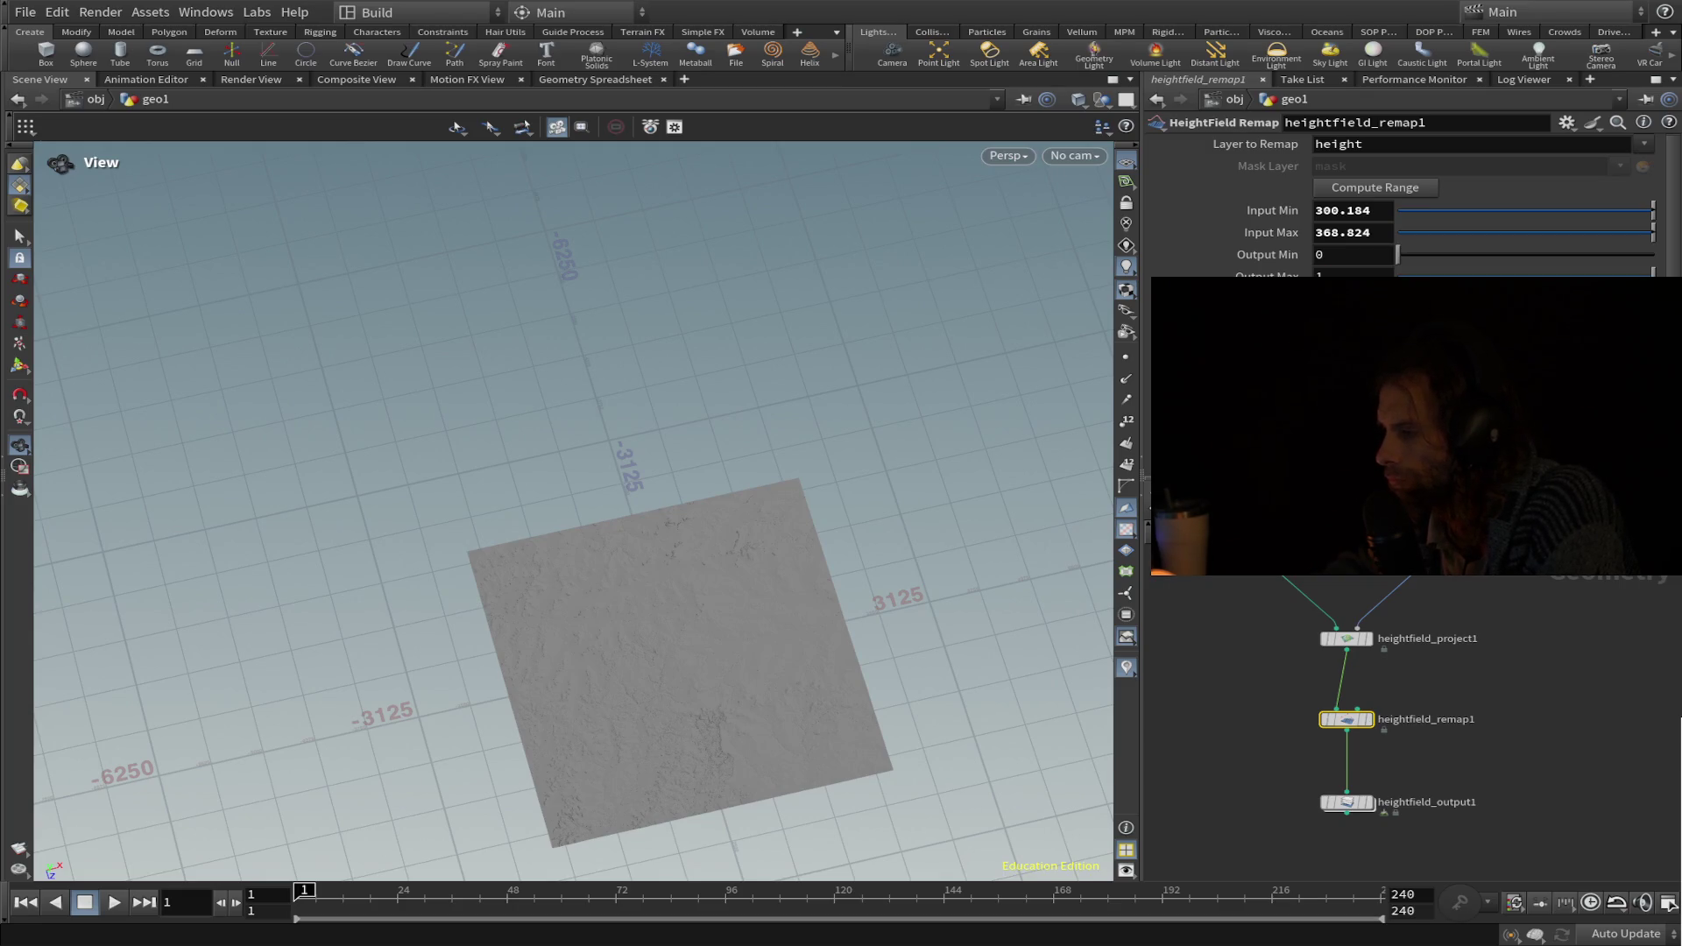
scroll(1350, 782, "down", 2)
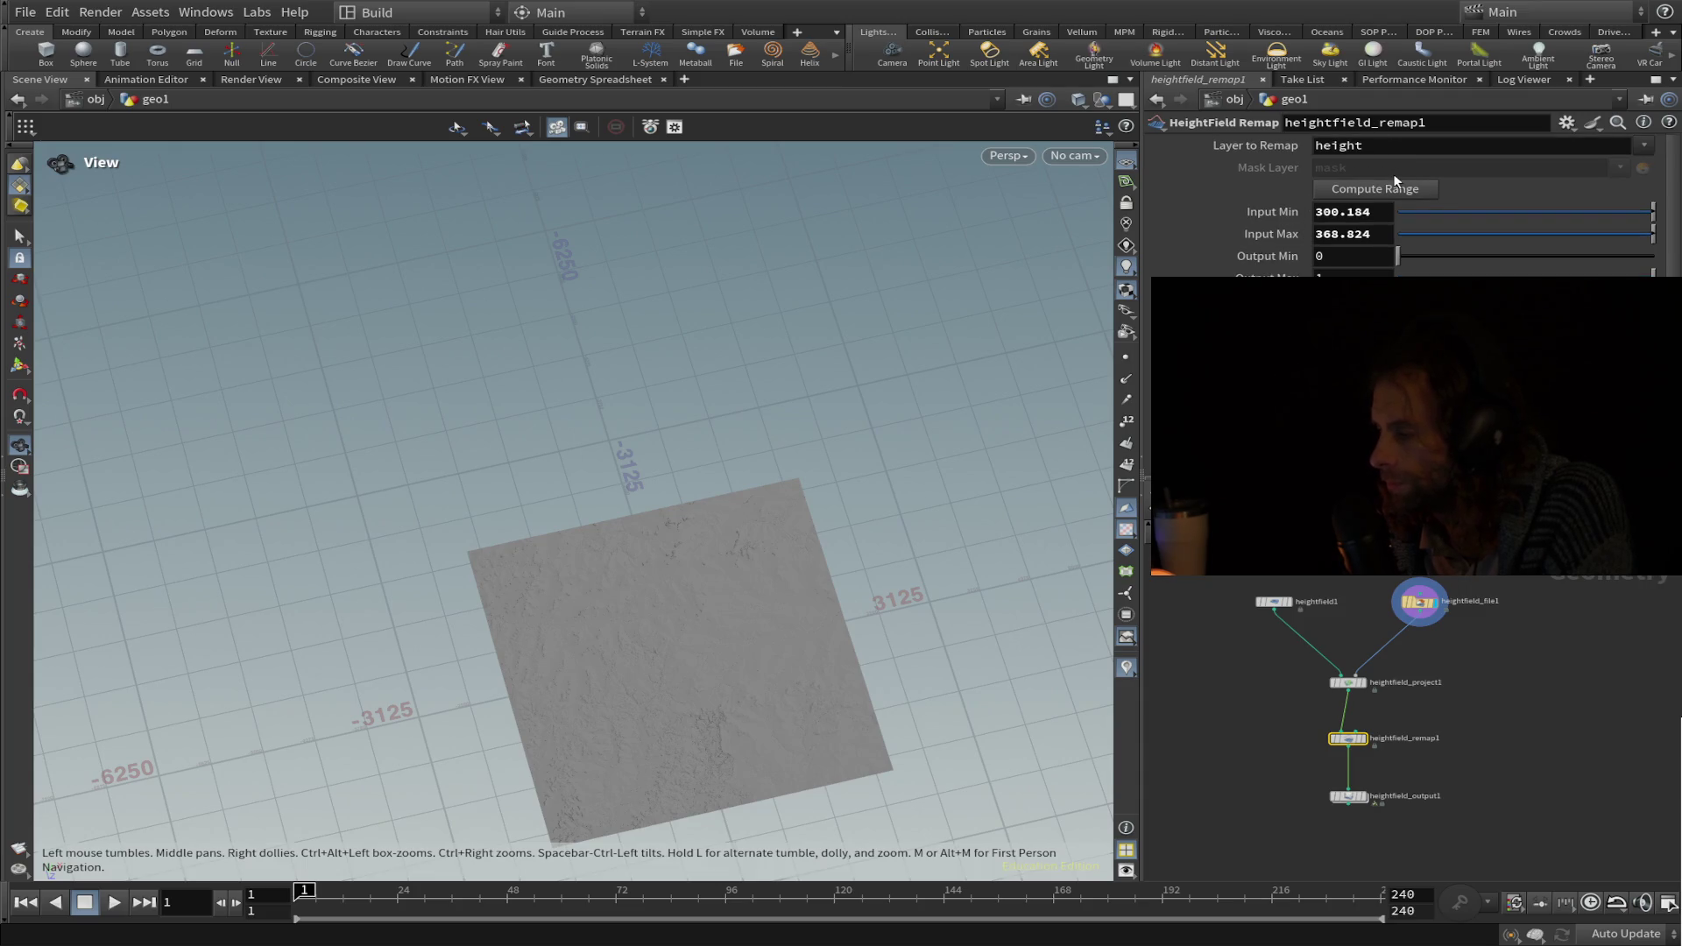
Export the elkhorn4k heightmap from heightfield_output1, checking the output folder path.
left_click(1347, 796)
scroll(1402, 210, "up", 3)
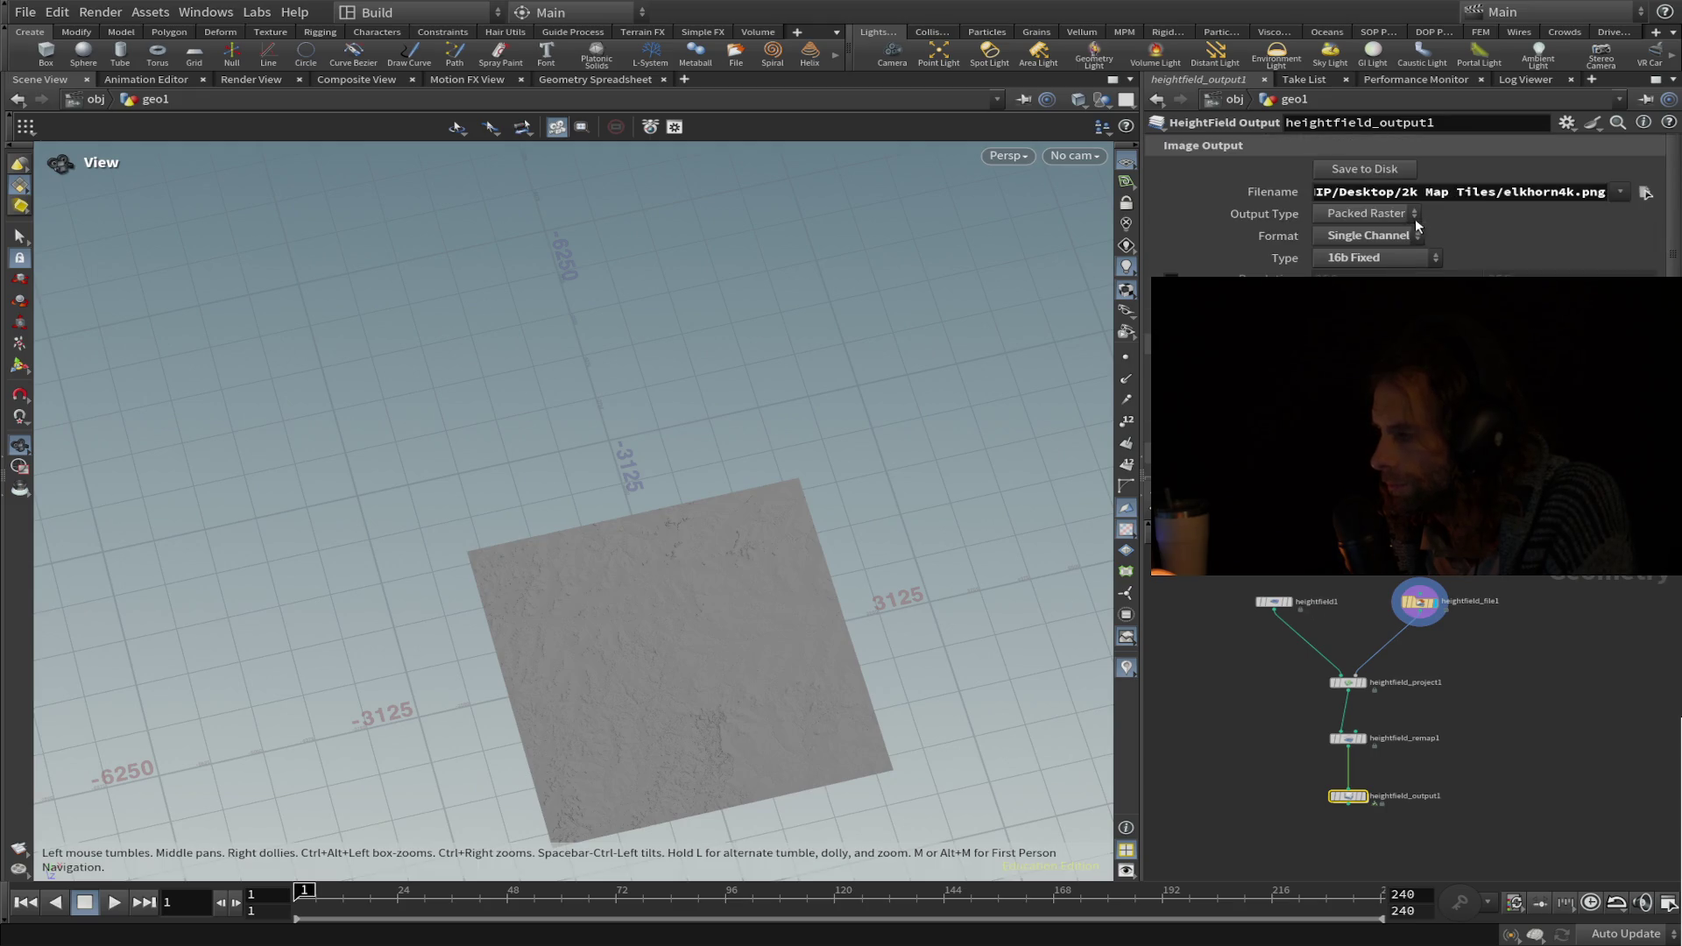
left_click(1364, 184)
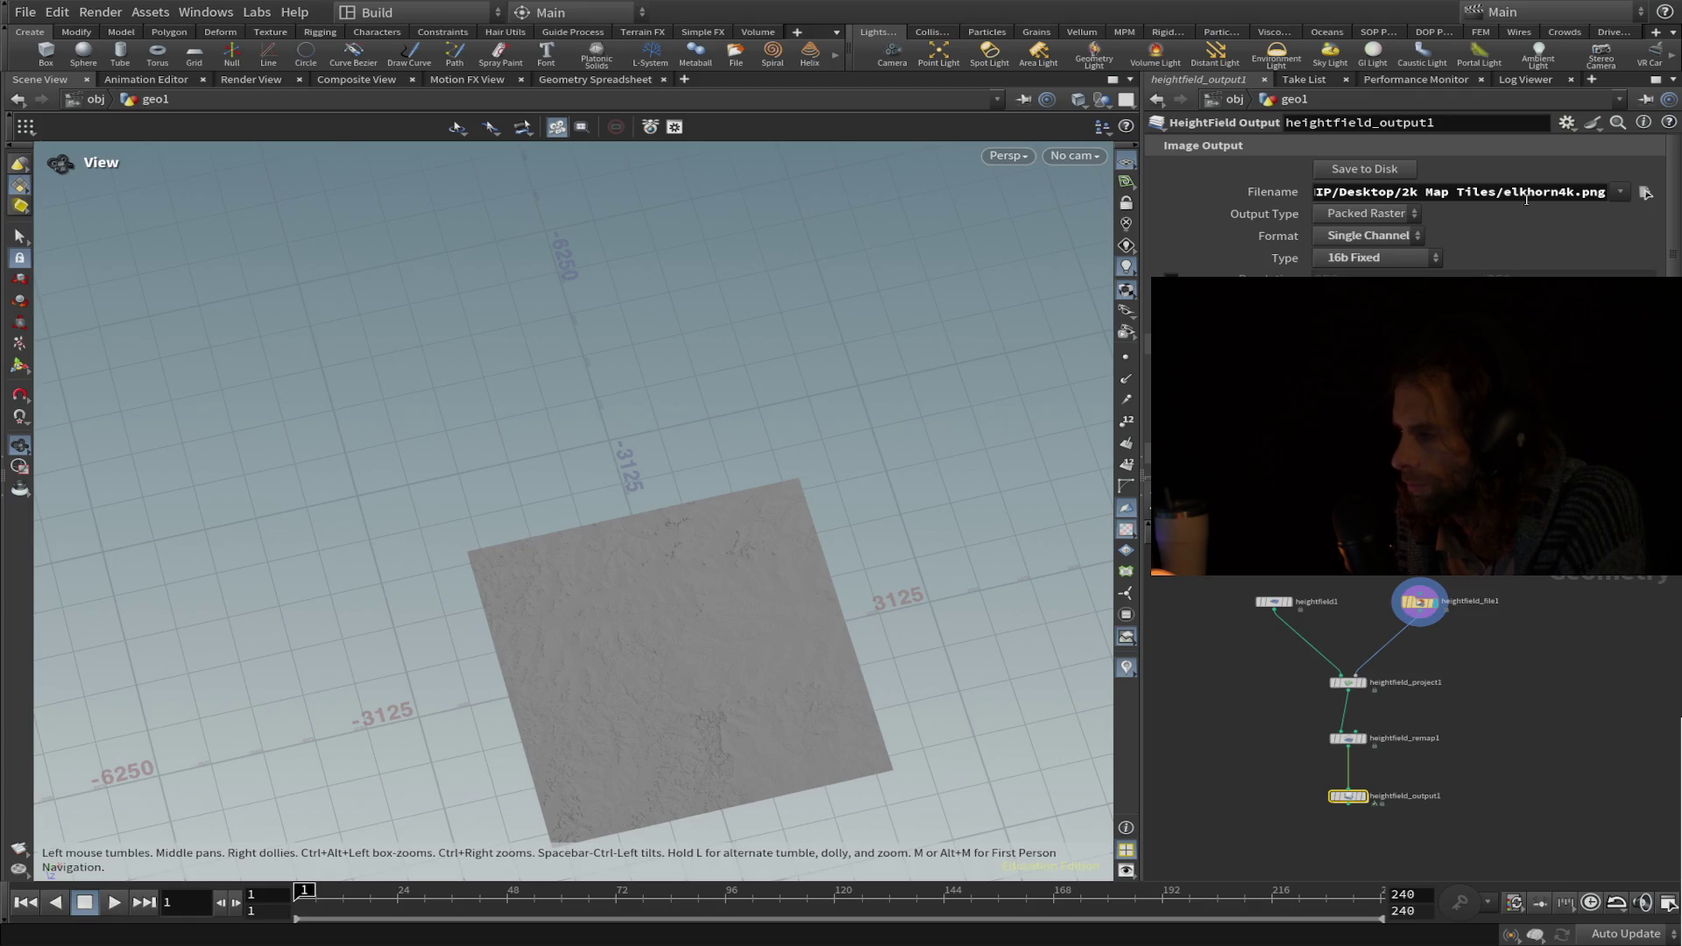
mouse_move(1412, 194)
left_mouse_down()
mouse_move(1612, 195)
mouse_move(1155, 194)
mouse_move(1518, 182)
left_mouse_up()
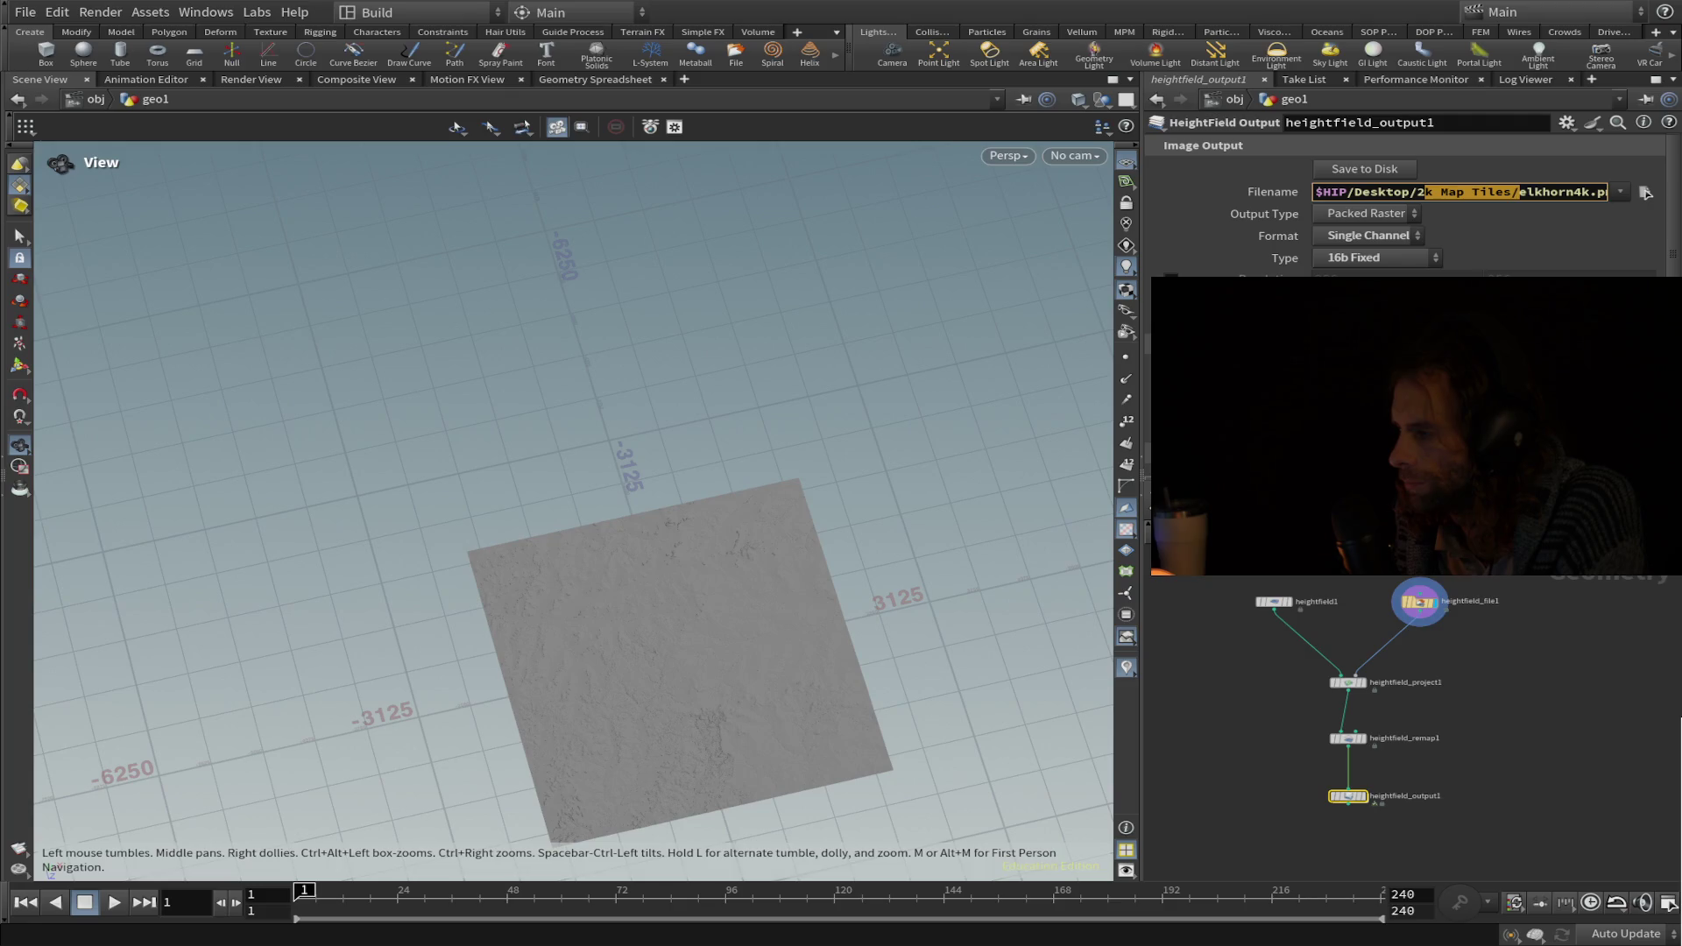
left_click(1645, 194)
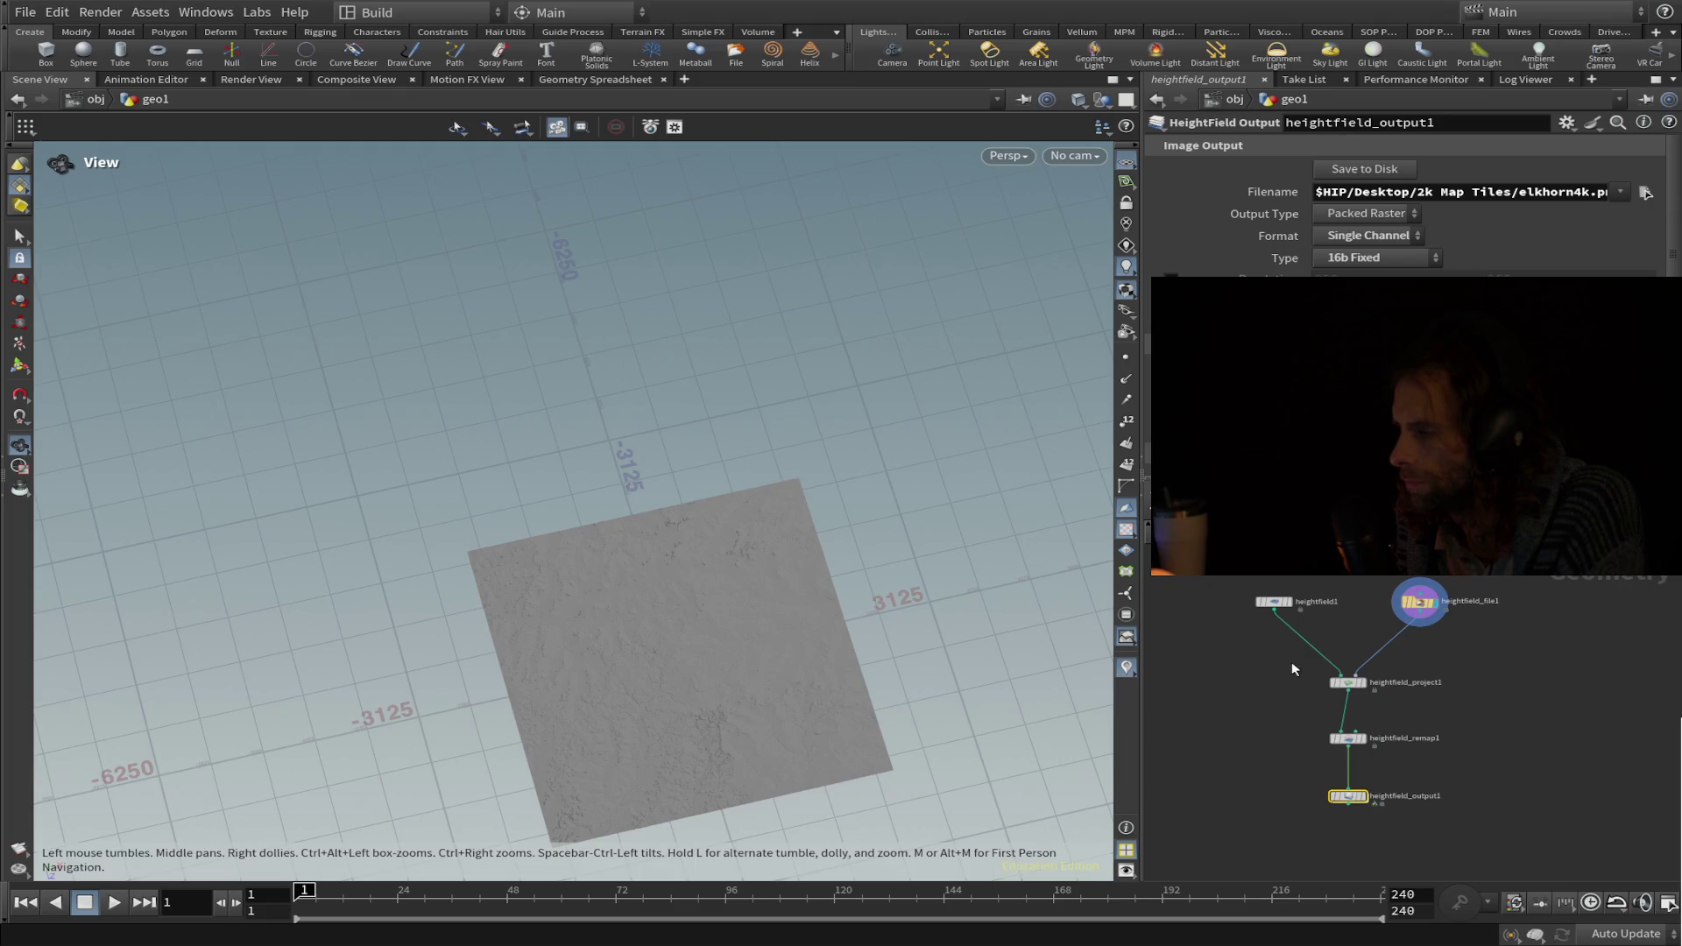
left_click(1380, 172)
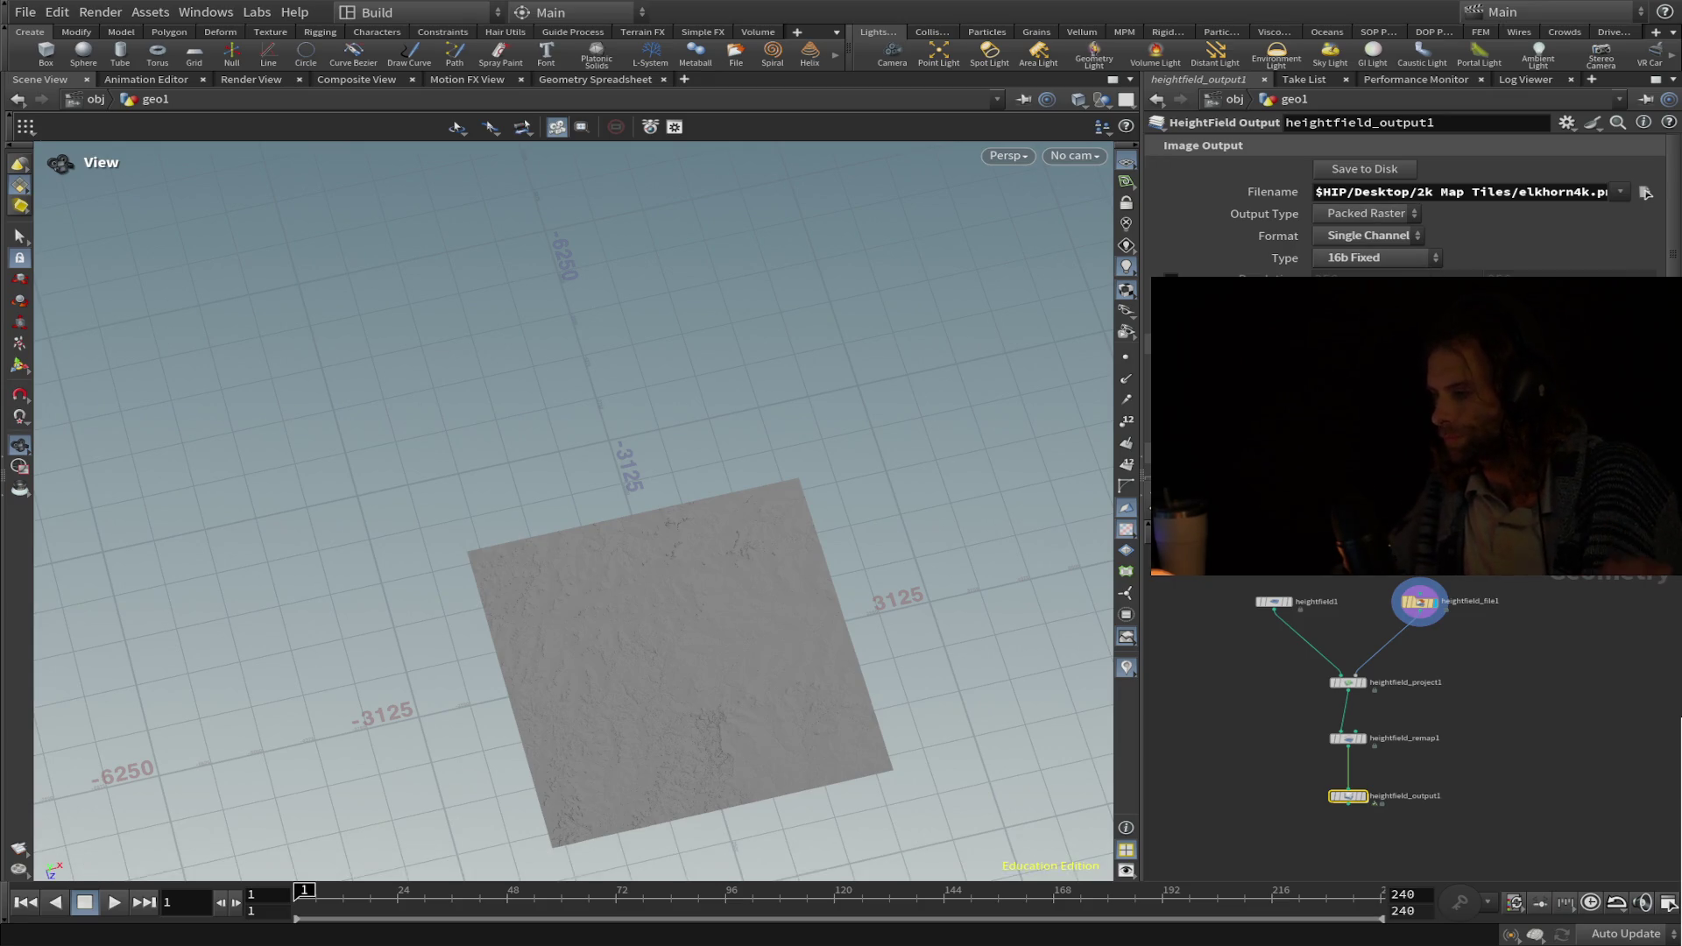
Save the .hipnc scene with Ctrl+S and export the heightmap once more.
scroll(1402, 210, "down", 3)
scroll(1360, 180, "up", 3)
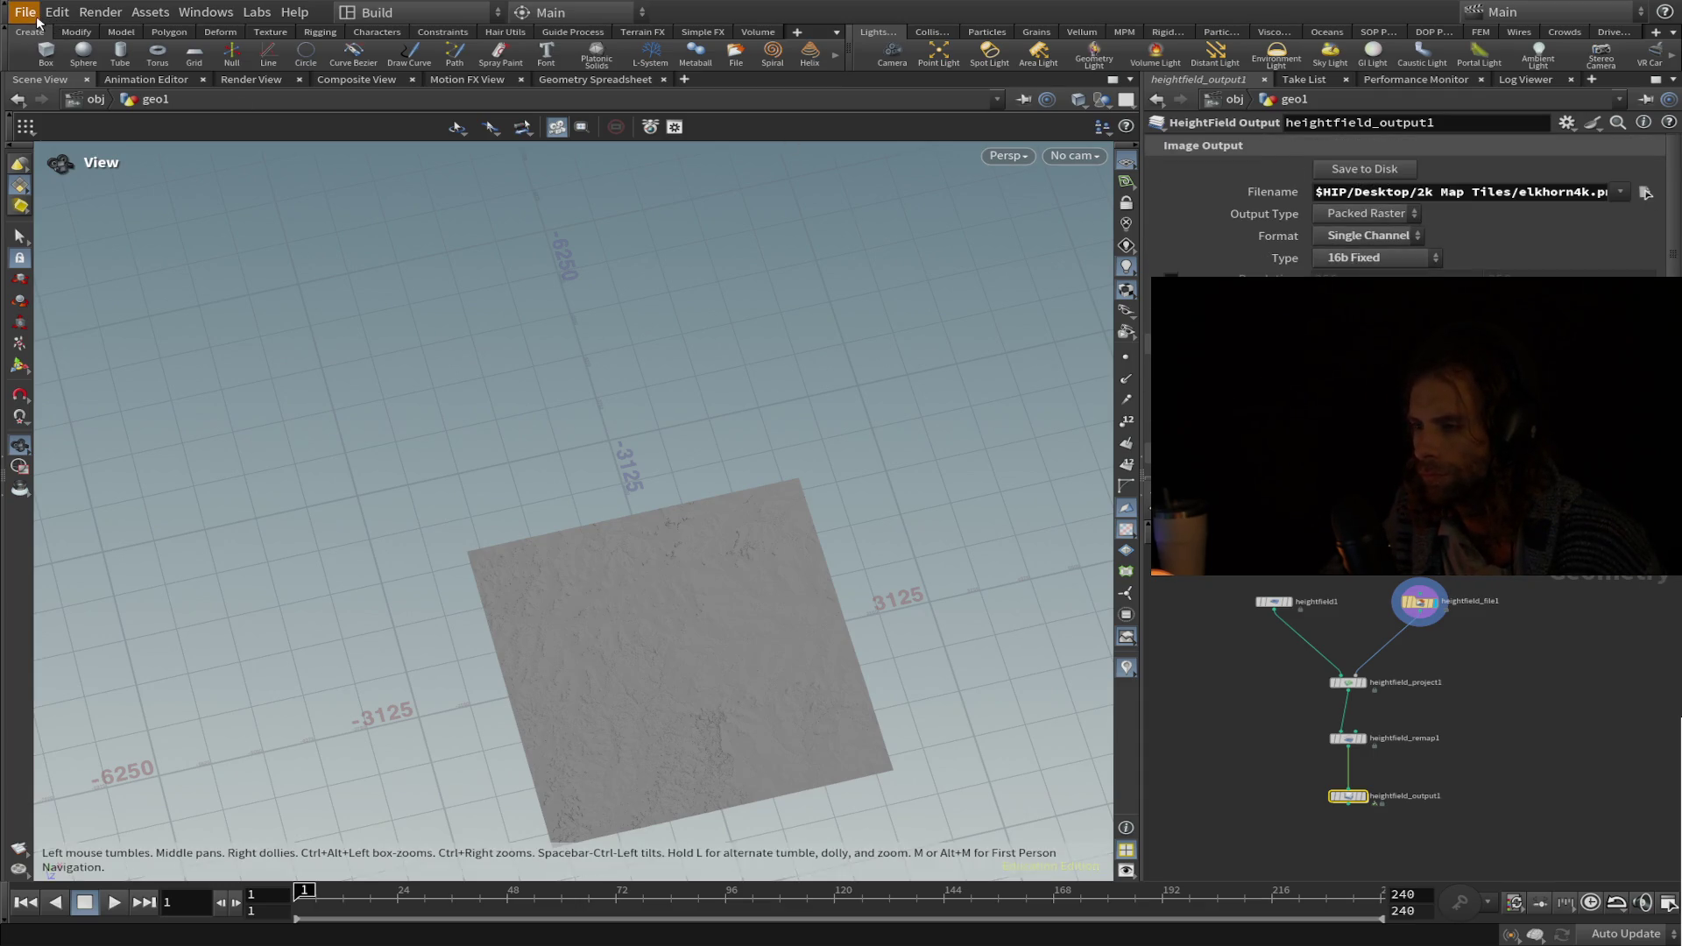
key("ctrl+s")
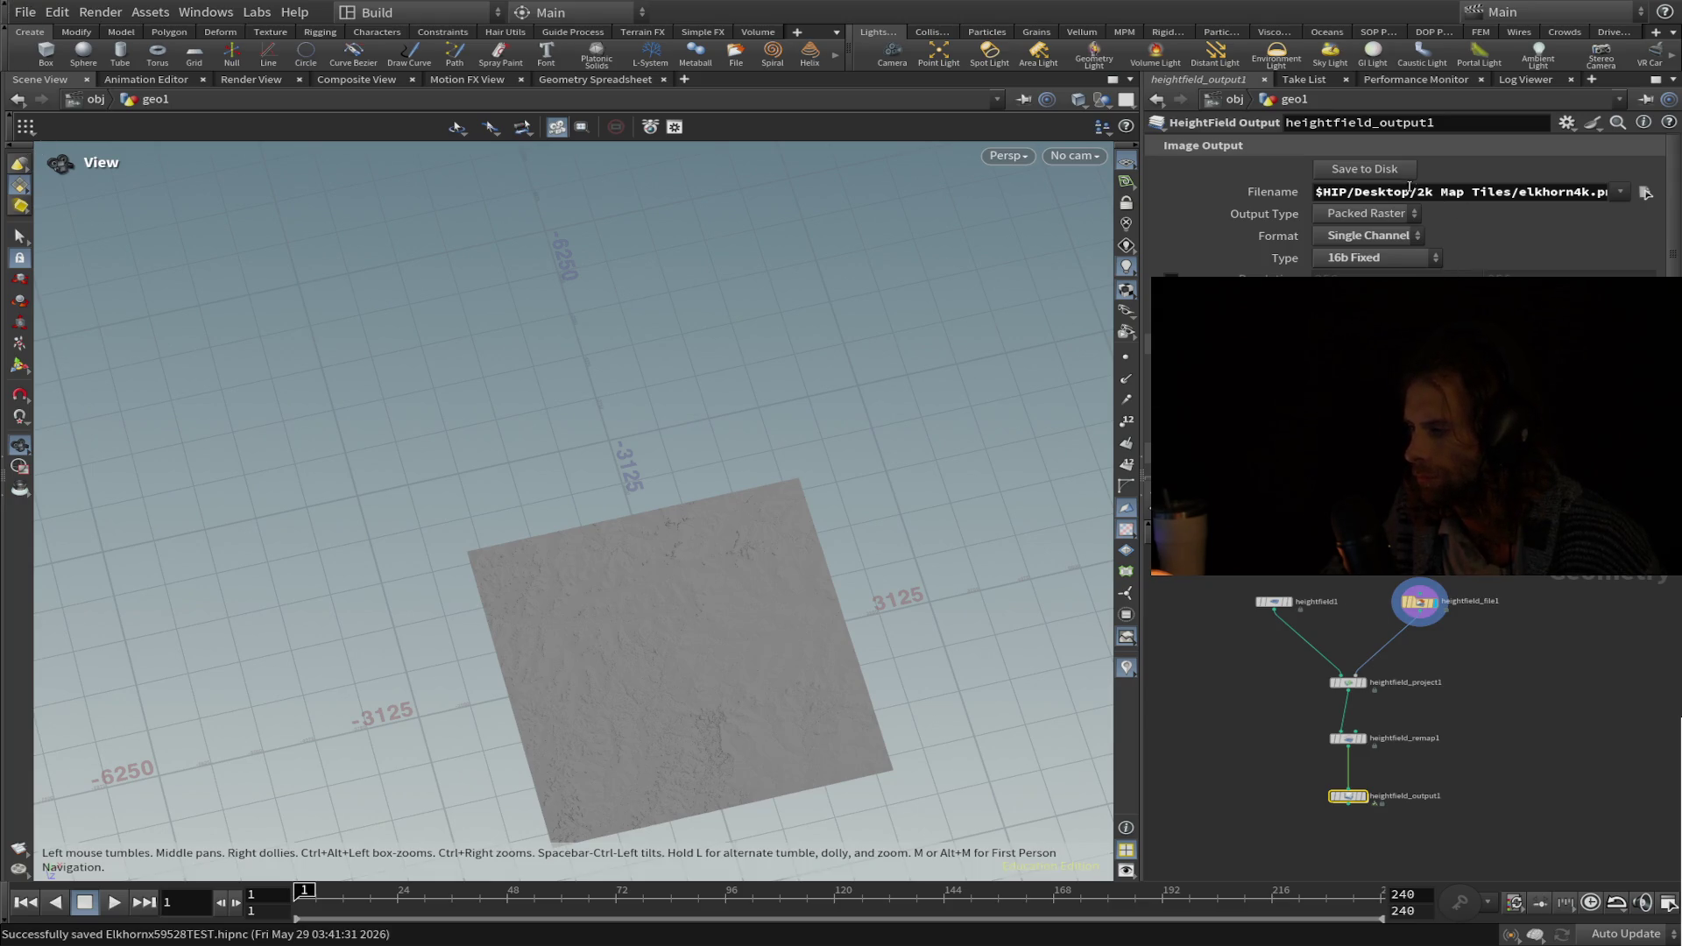
left_click(1386, 172)
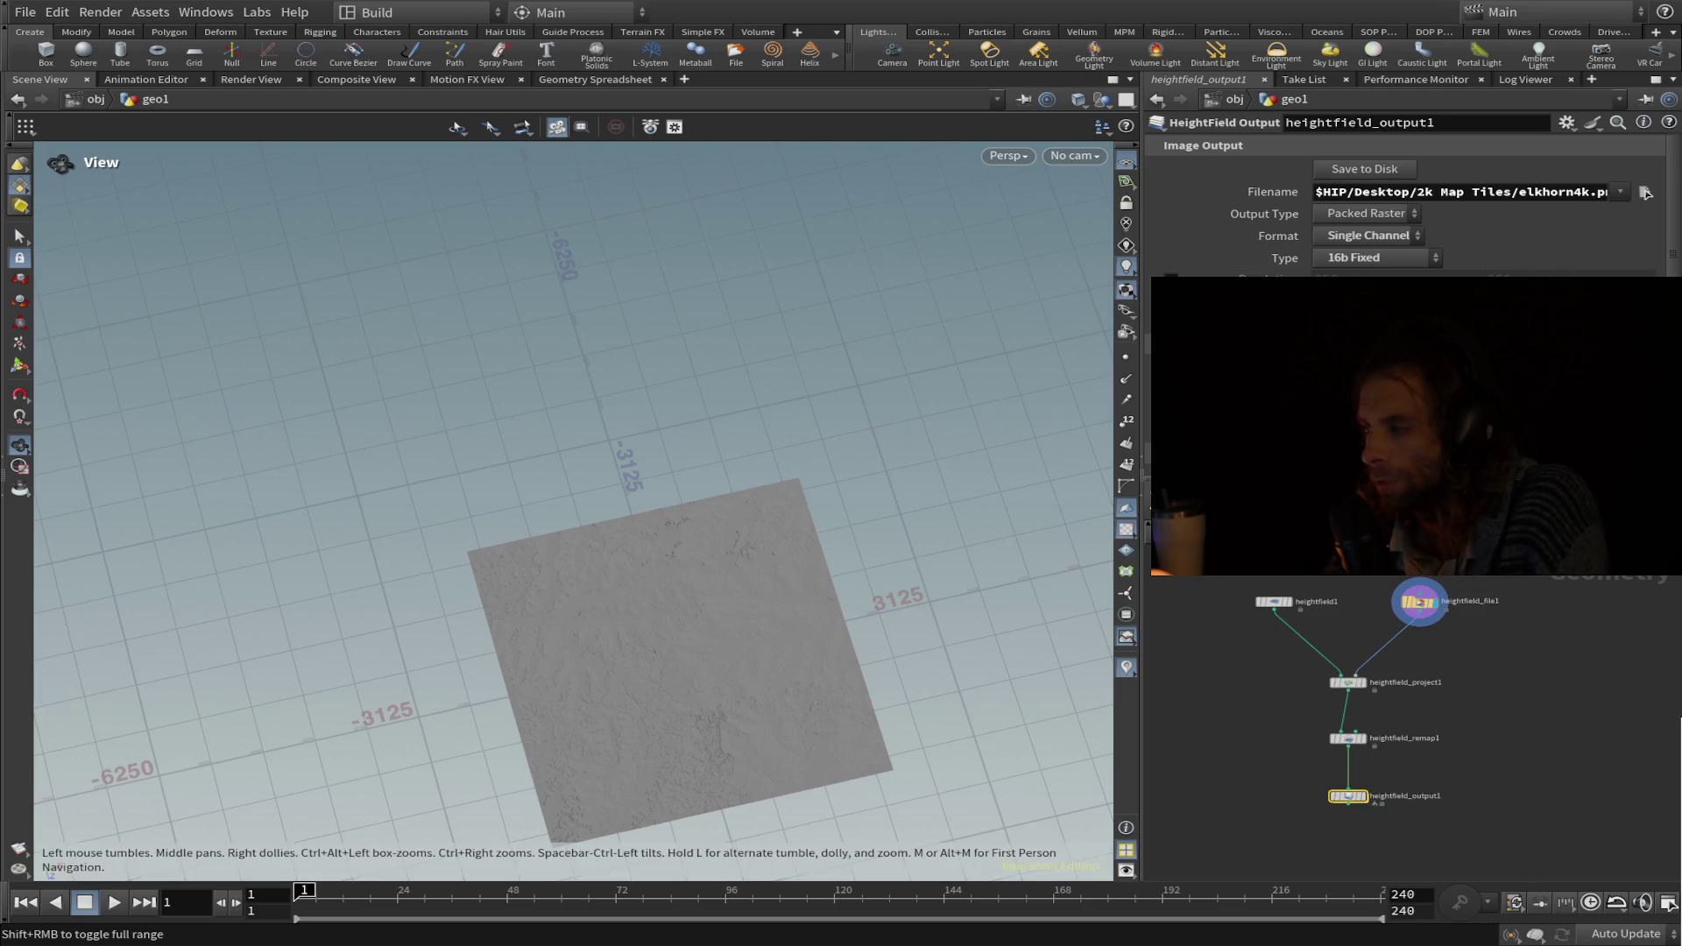
Re-export elkhorn4k.png to the 2k Map Tiles folder with Save to Disk.
left_click(1362, 179)
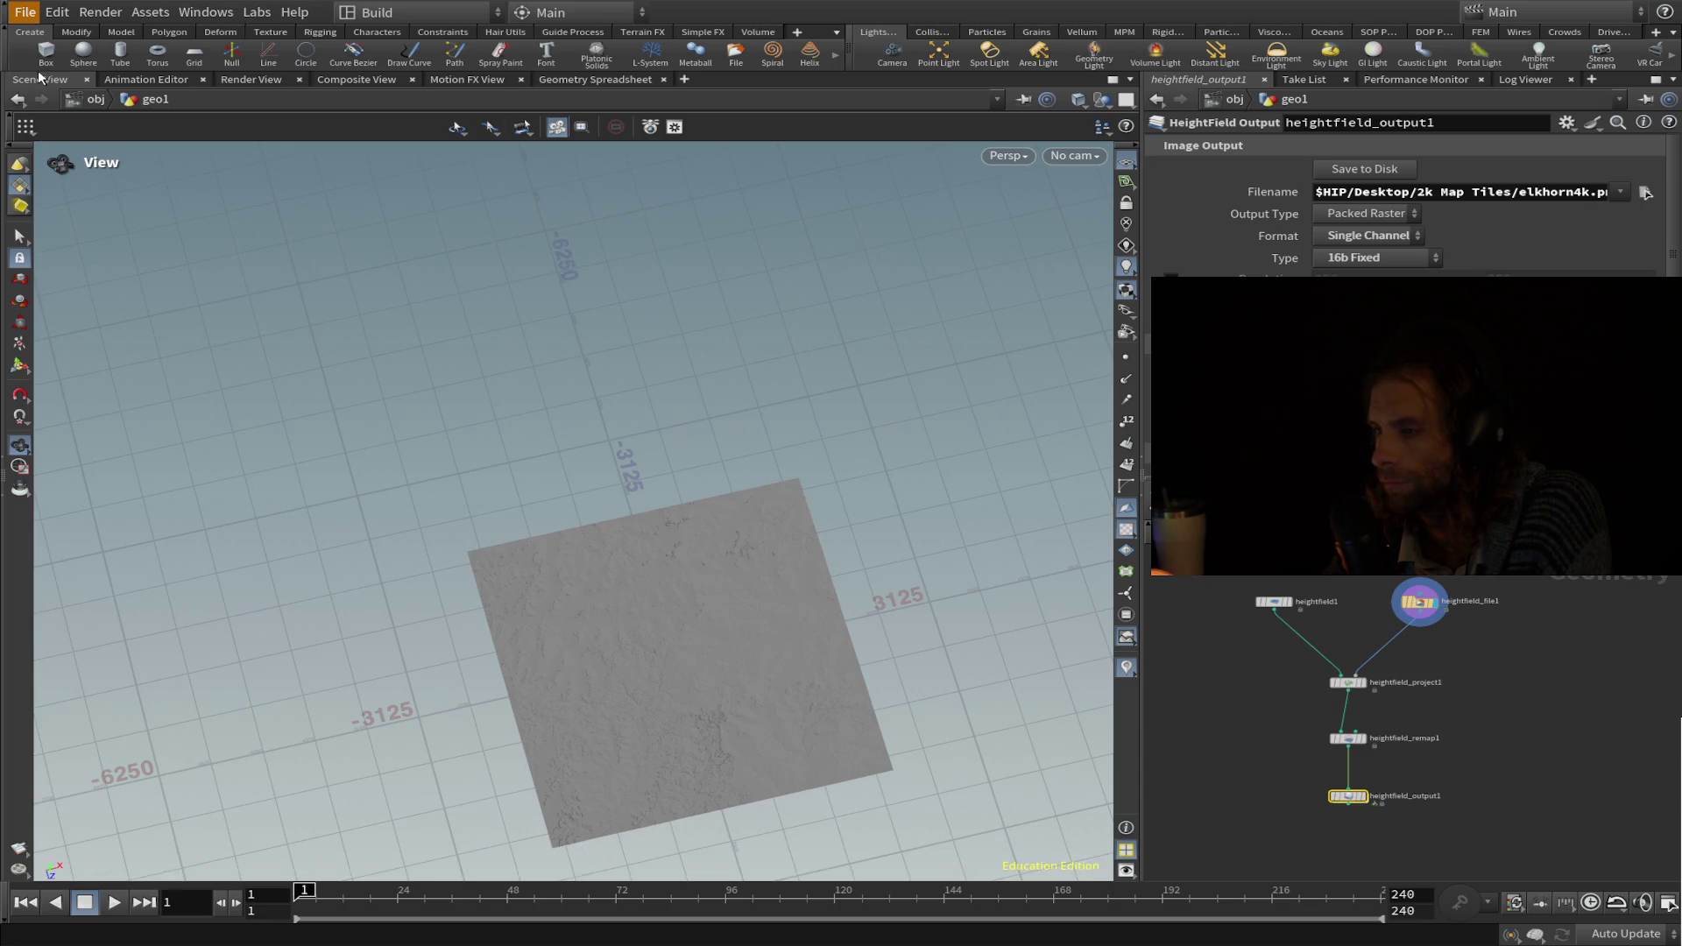
Save the scene with Ctrl+S, then press Escape.
key("ctrl+s")
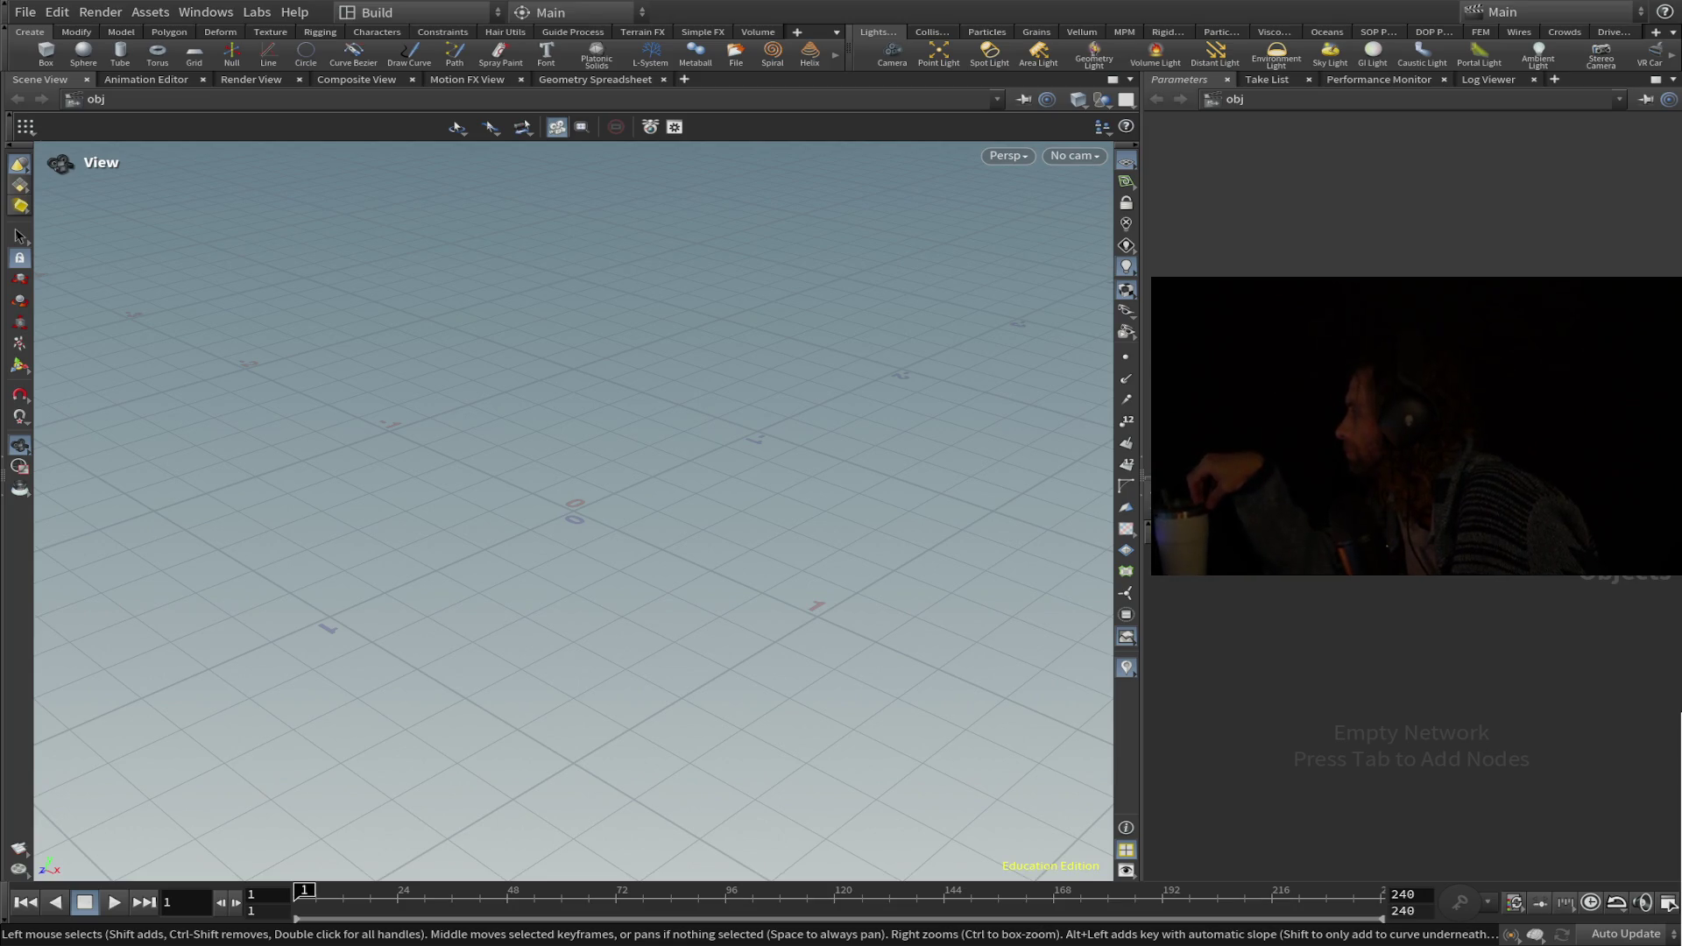
key("Escape")
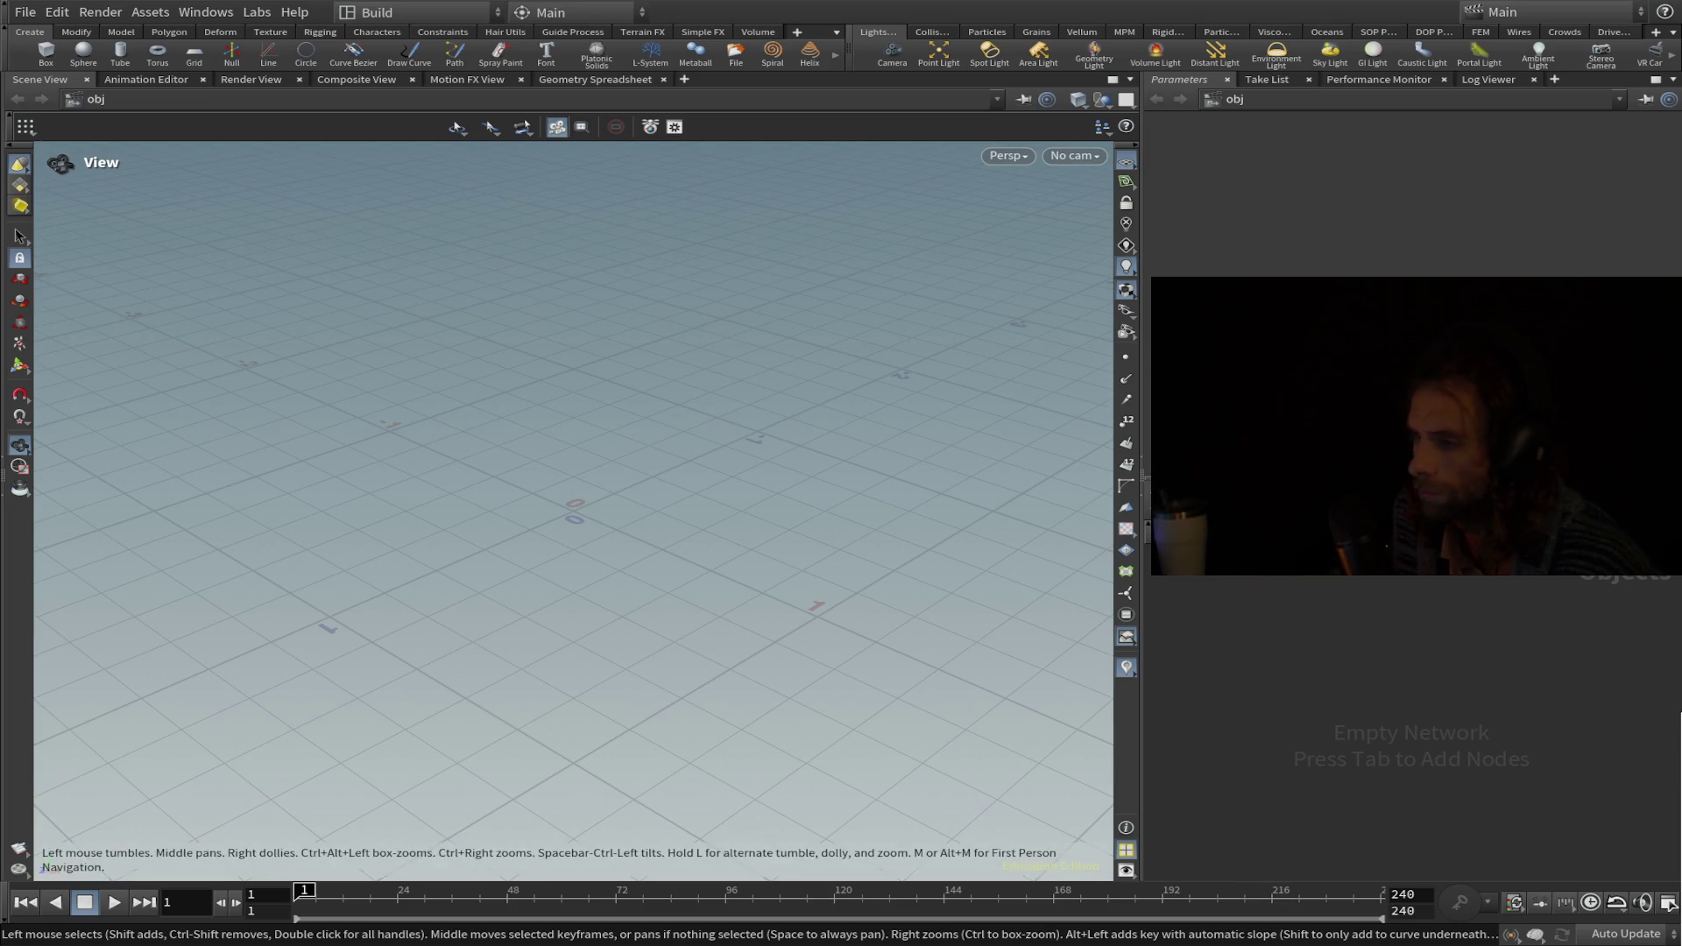
From the reloaded Elkhorn59528TEST scene, write the remapped elkhorn4k heightmap to disk.
key("alt")
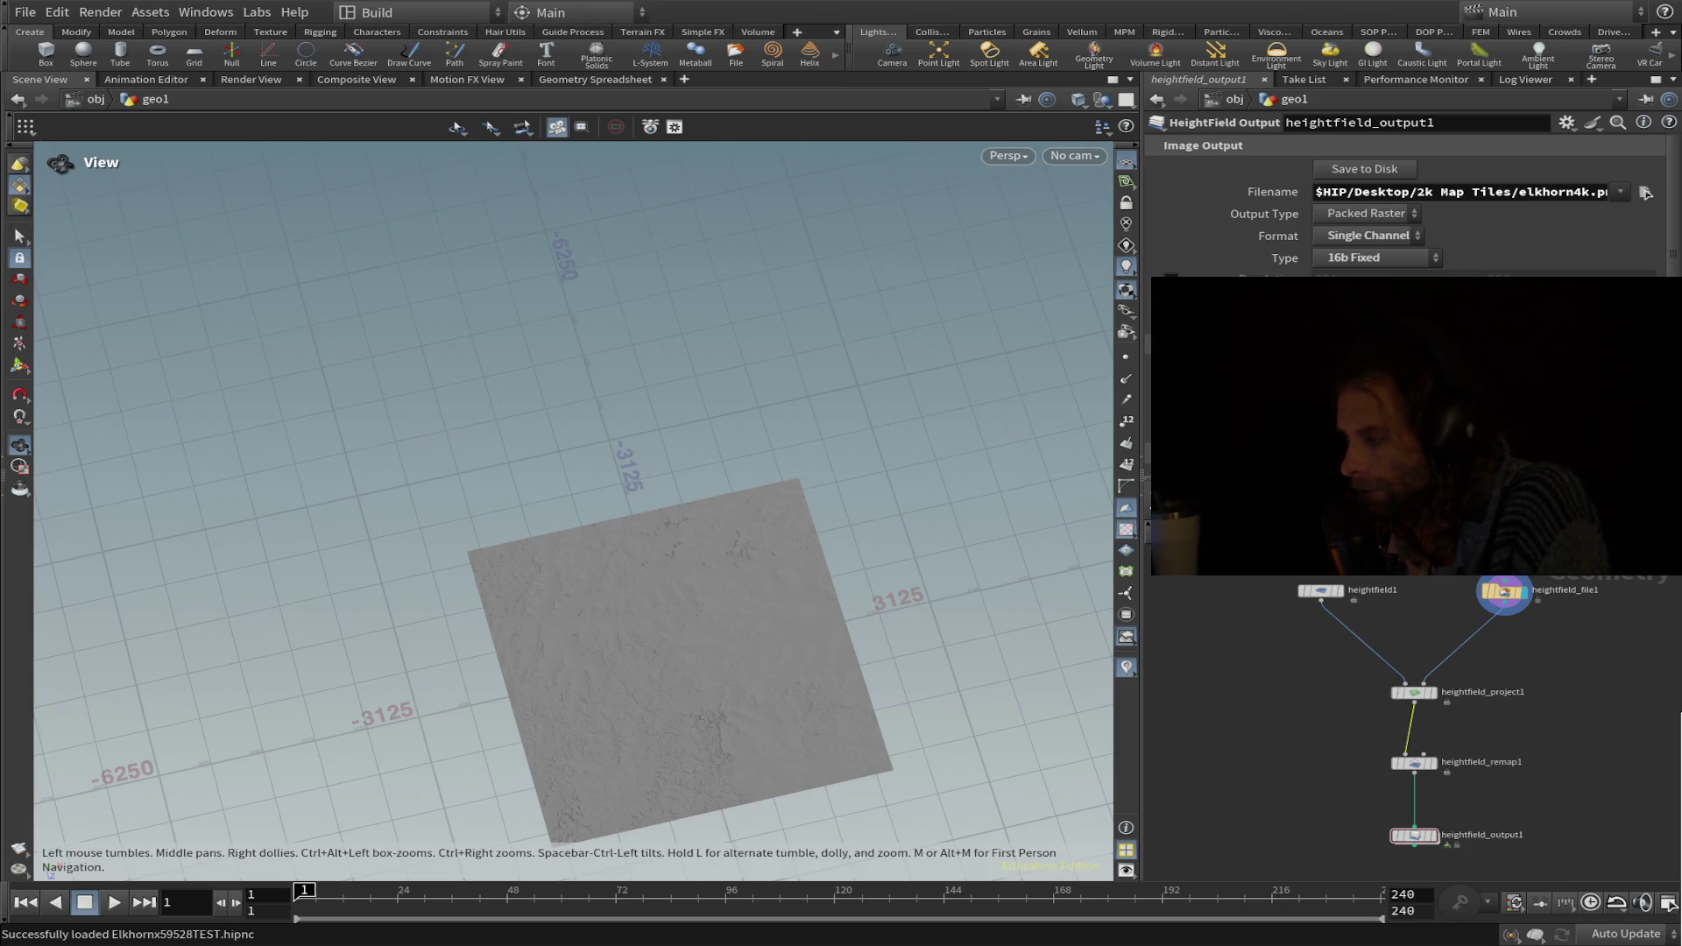
left_click(1386, 176)
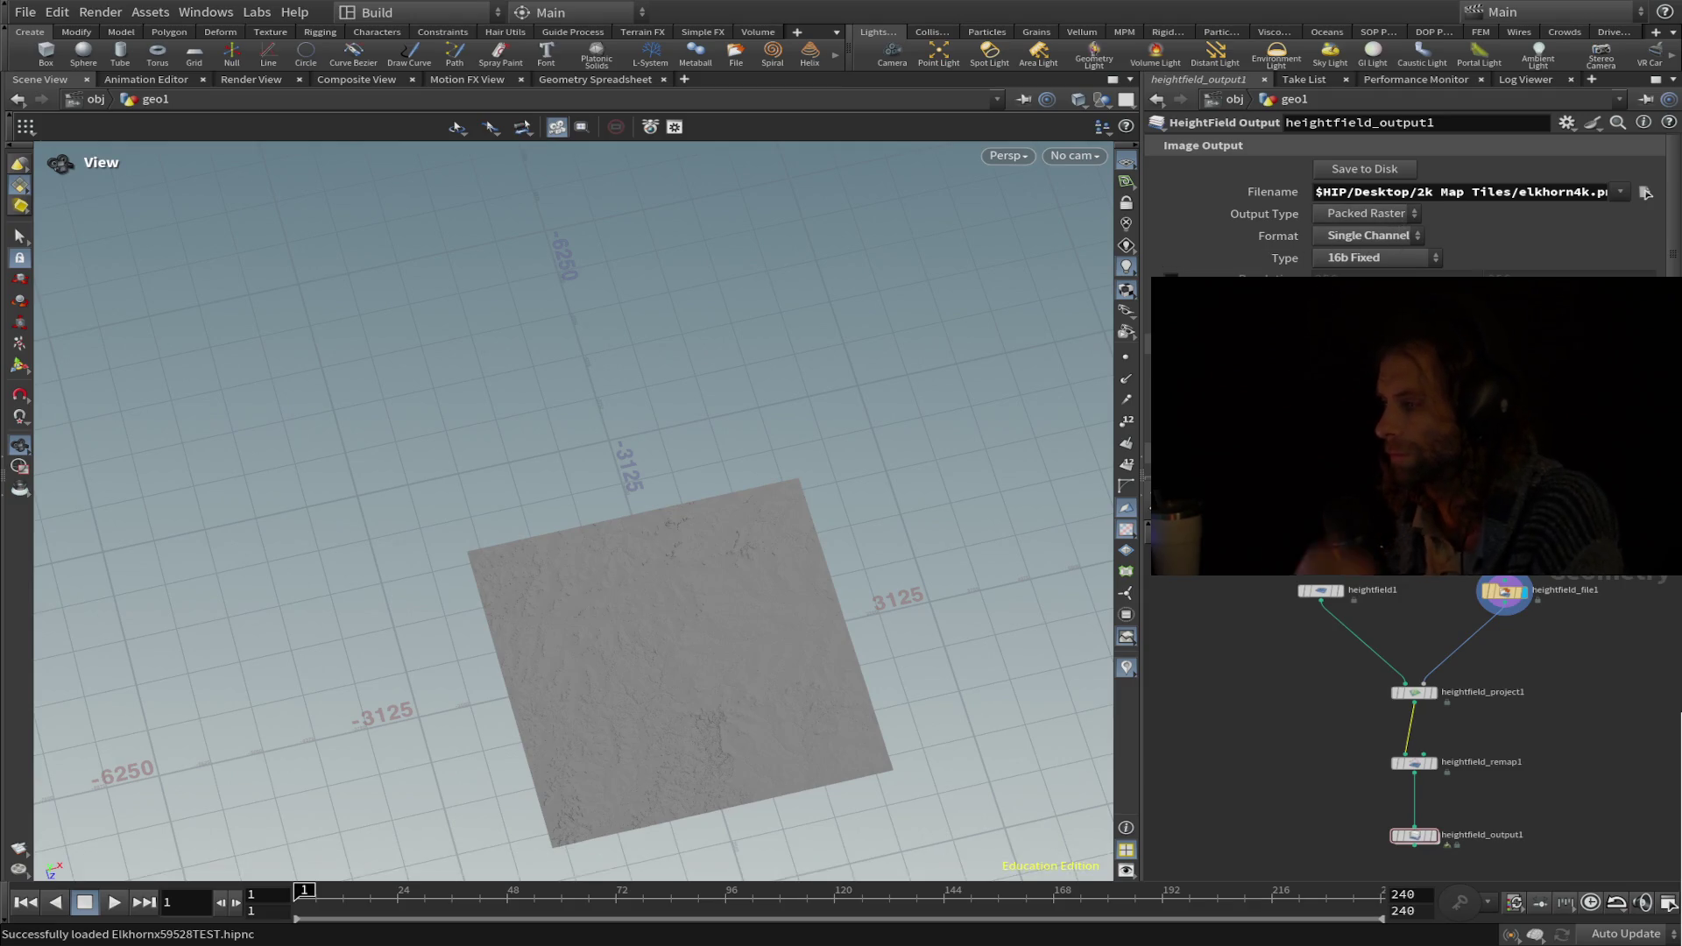
Rename the output file to elkhorn.png in the 2k Map Tiles folder and save the heightmap to disk.
scroll(1645, 193, "down", 4)
scroll(1646, 193, "up", 4)
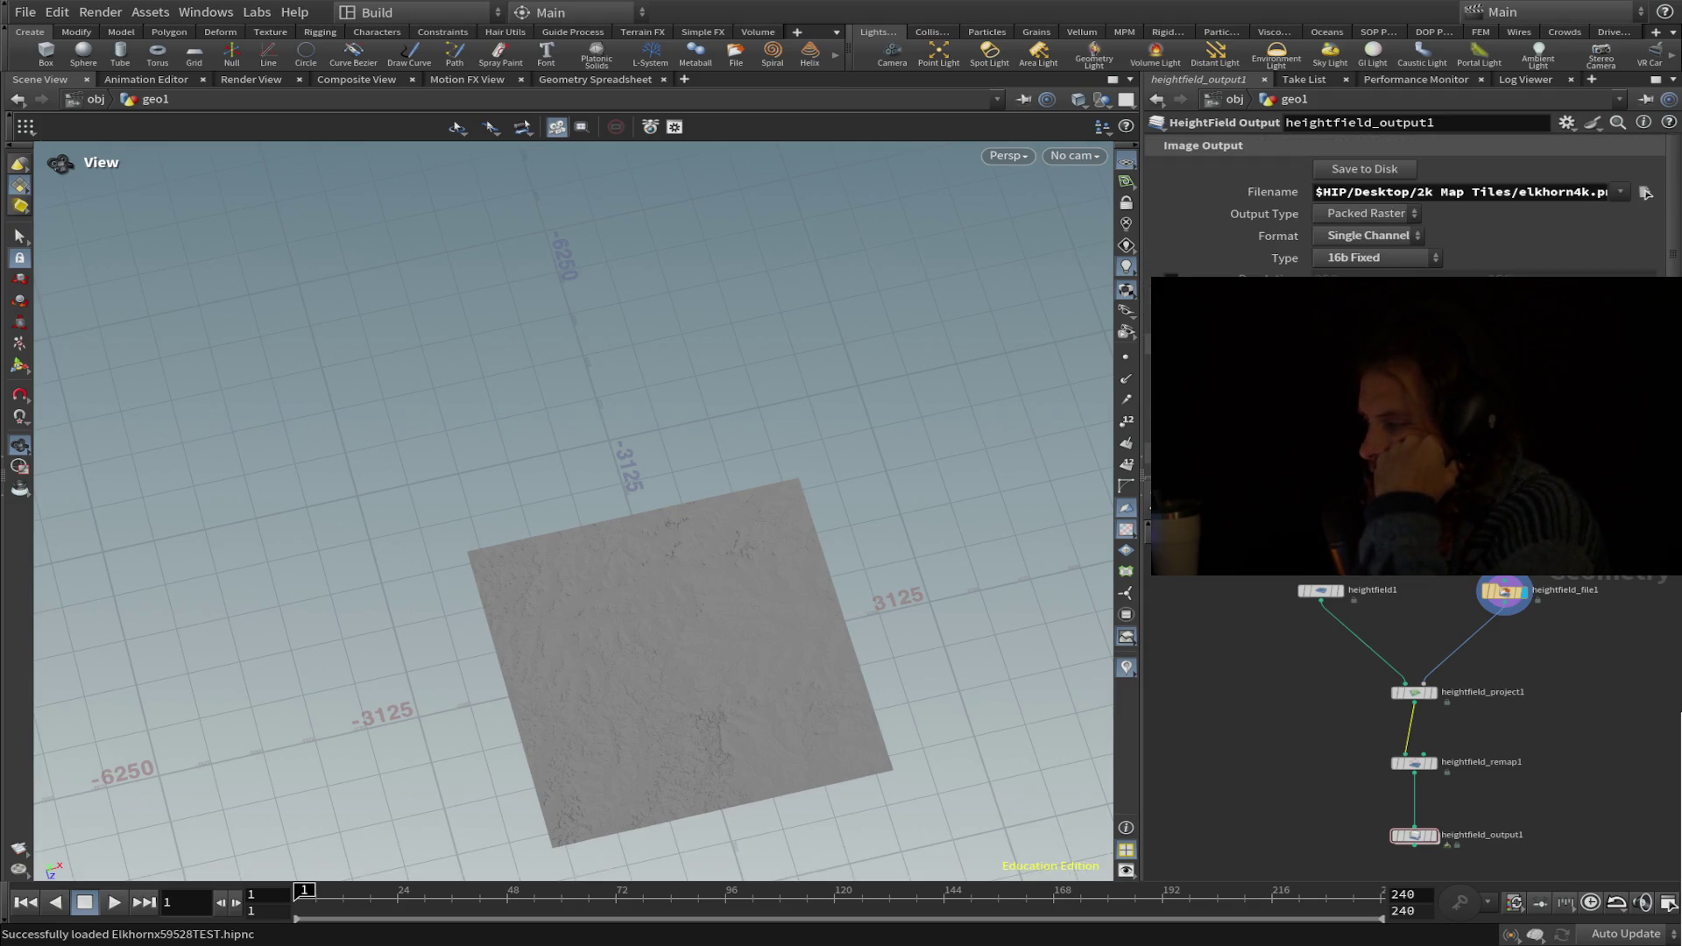
left_click(1590, 194)
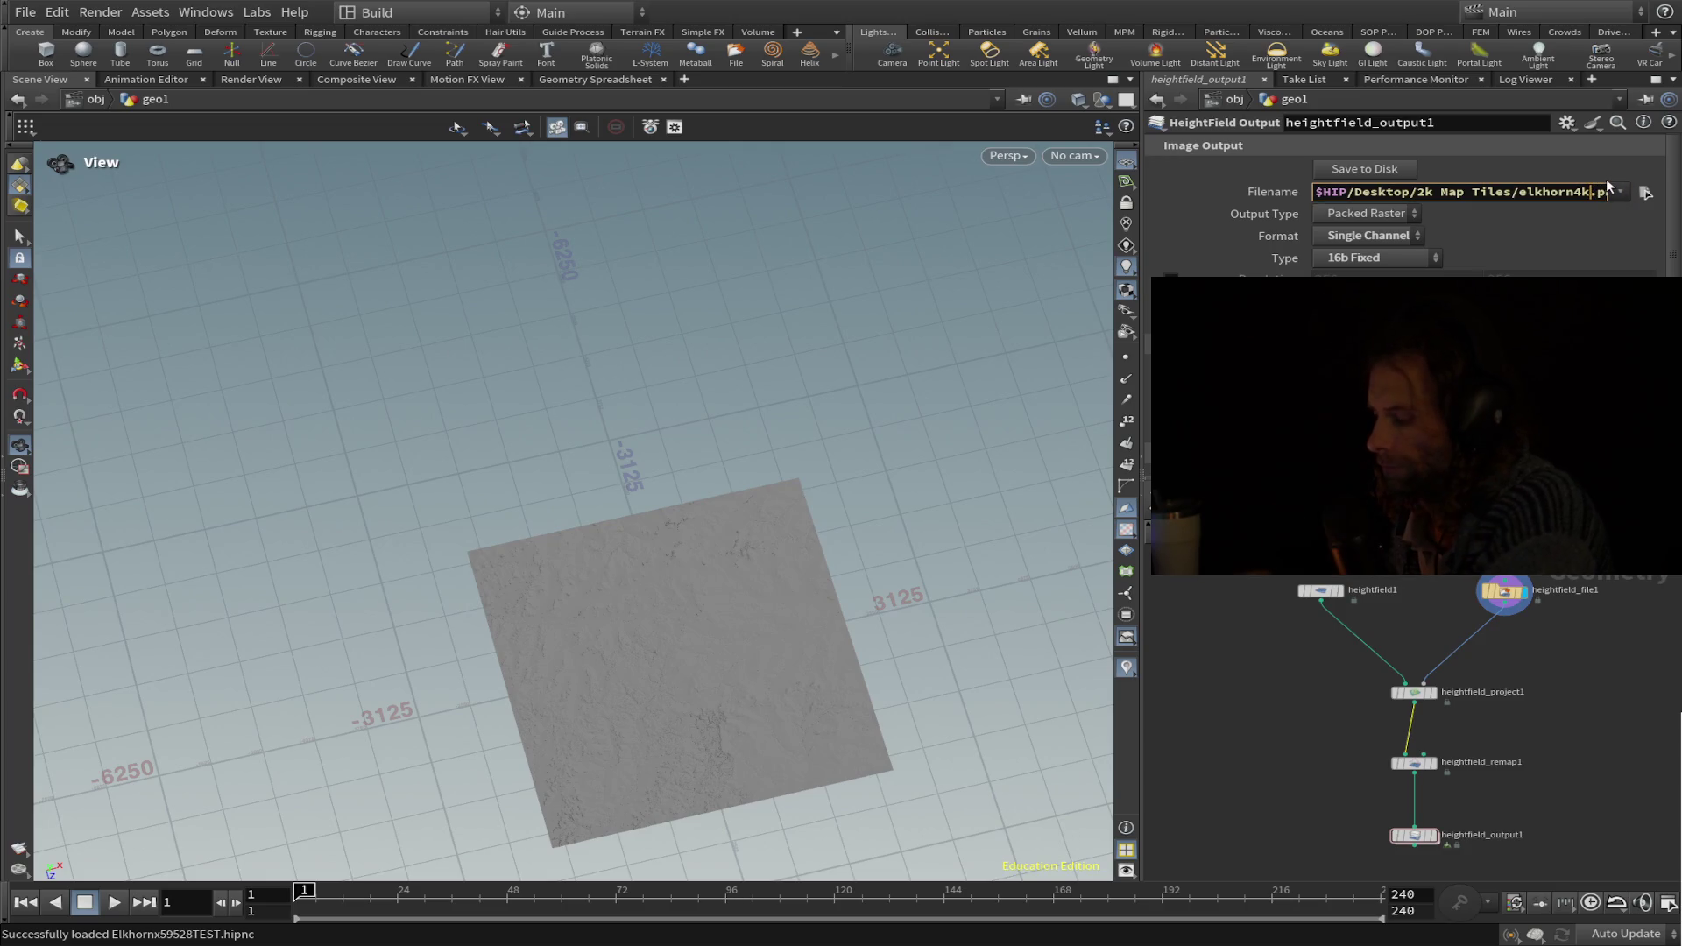
key("BackSpace")
key("BackSpace")
key("Return")
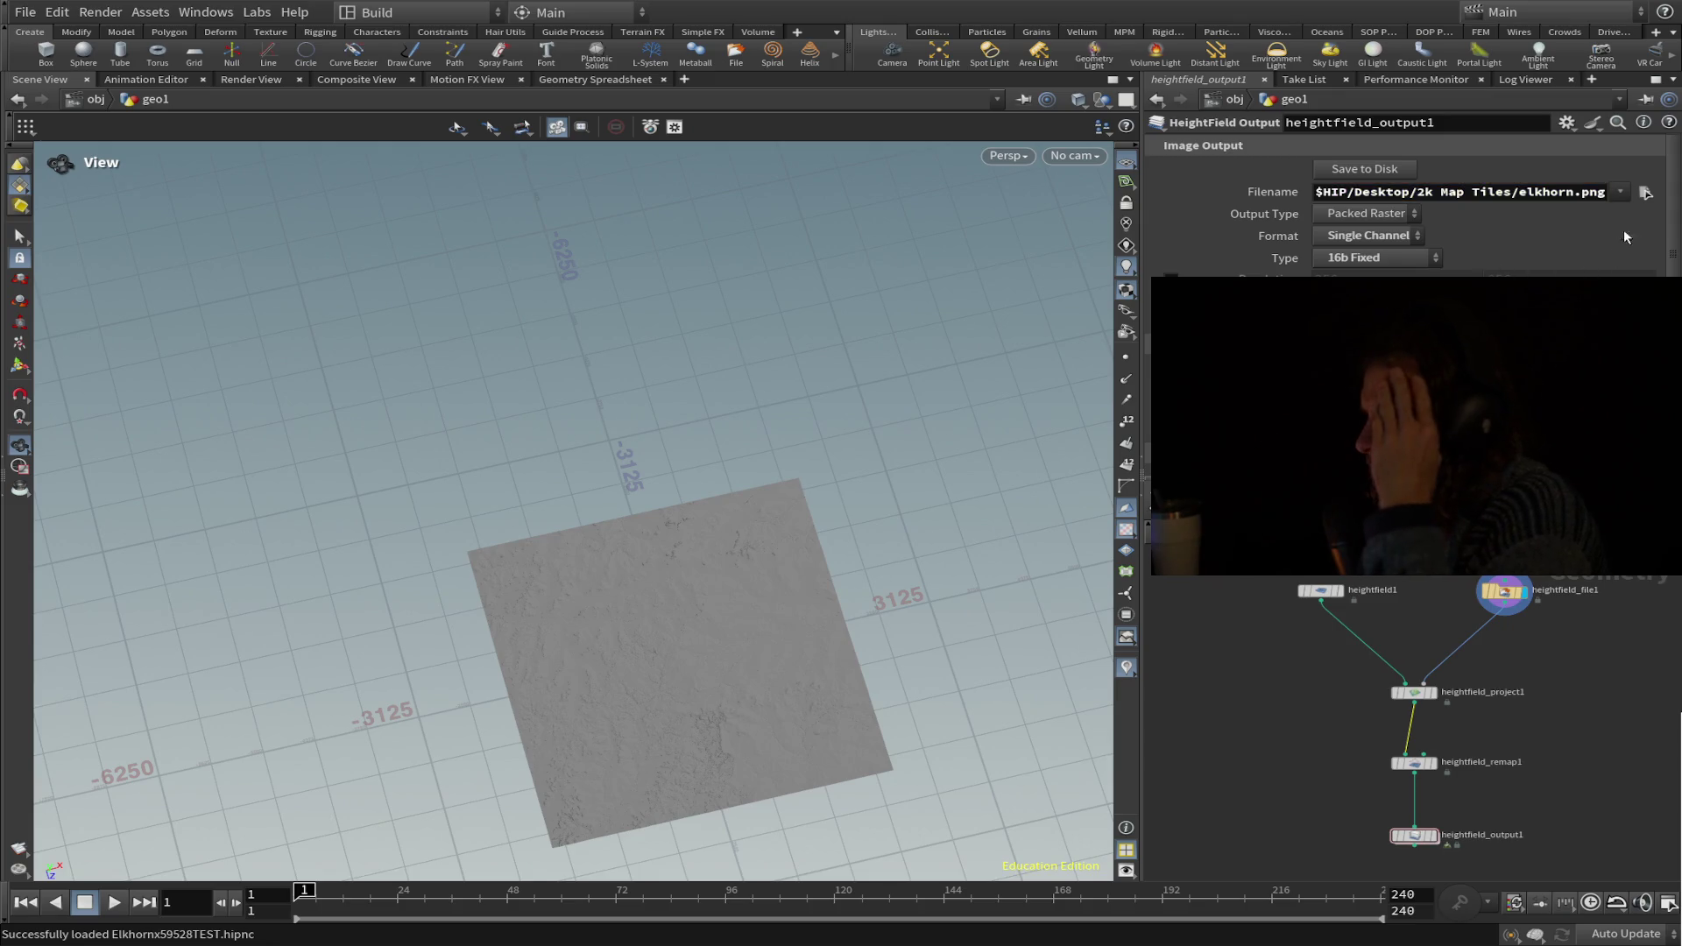
left_click(1387, 172)
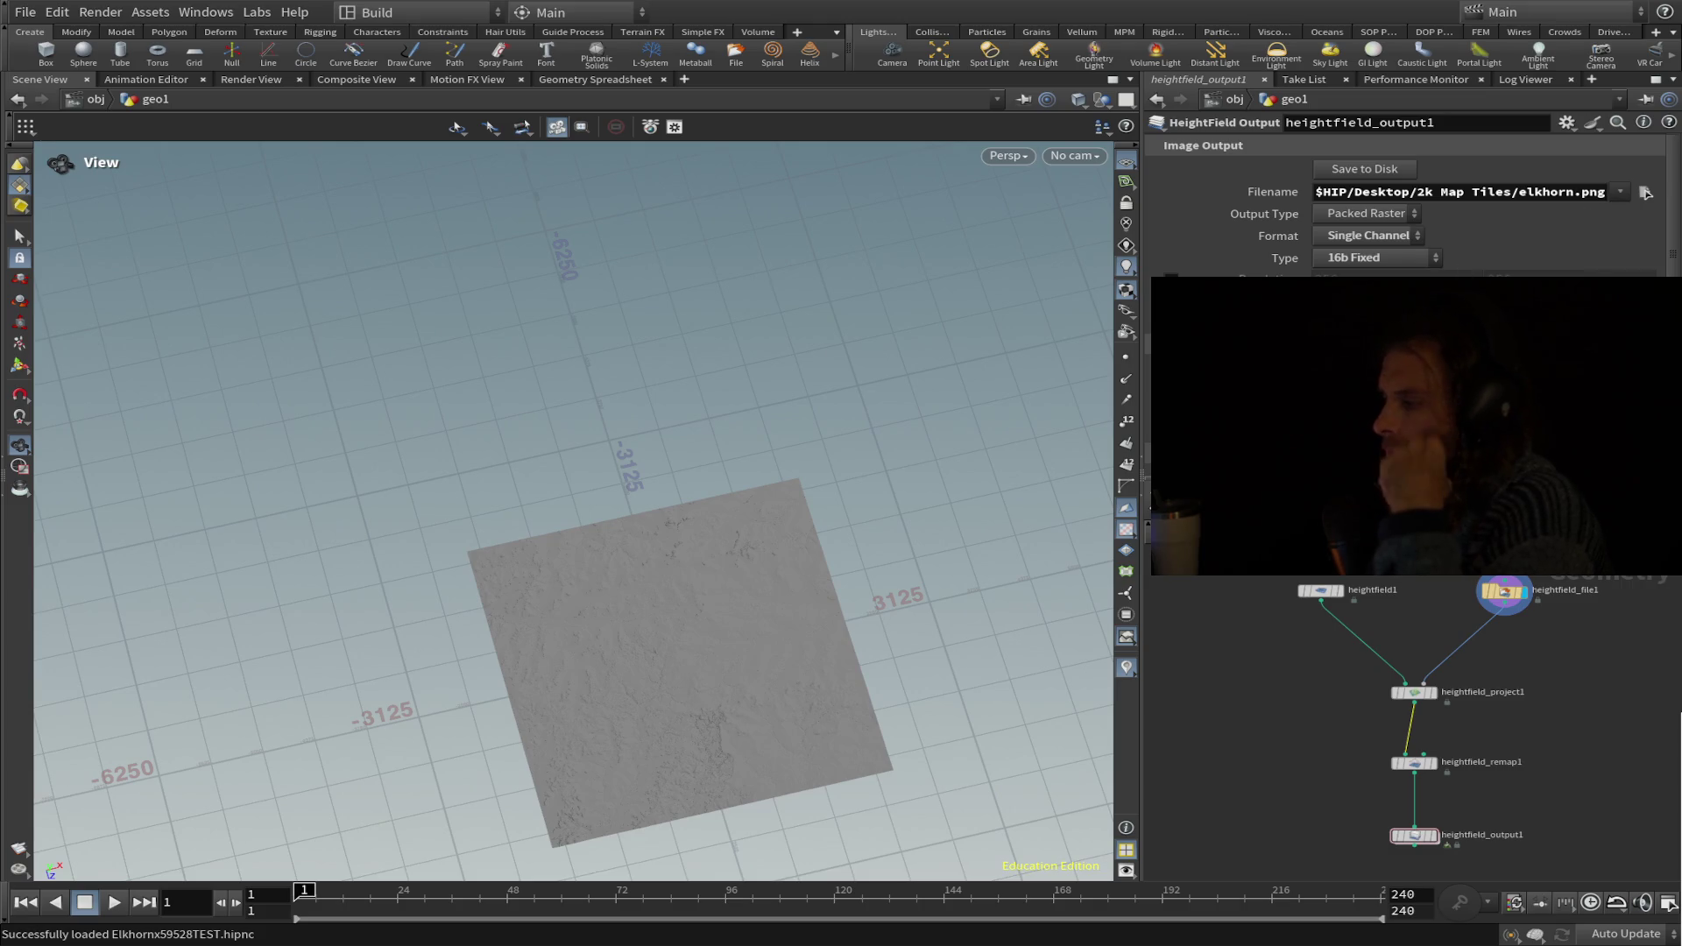
scroll(1402, 210, "down", 4)
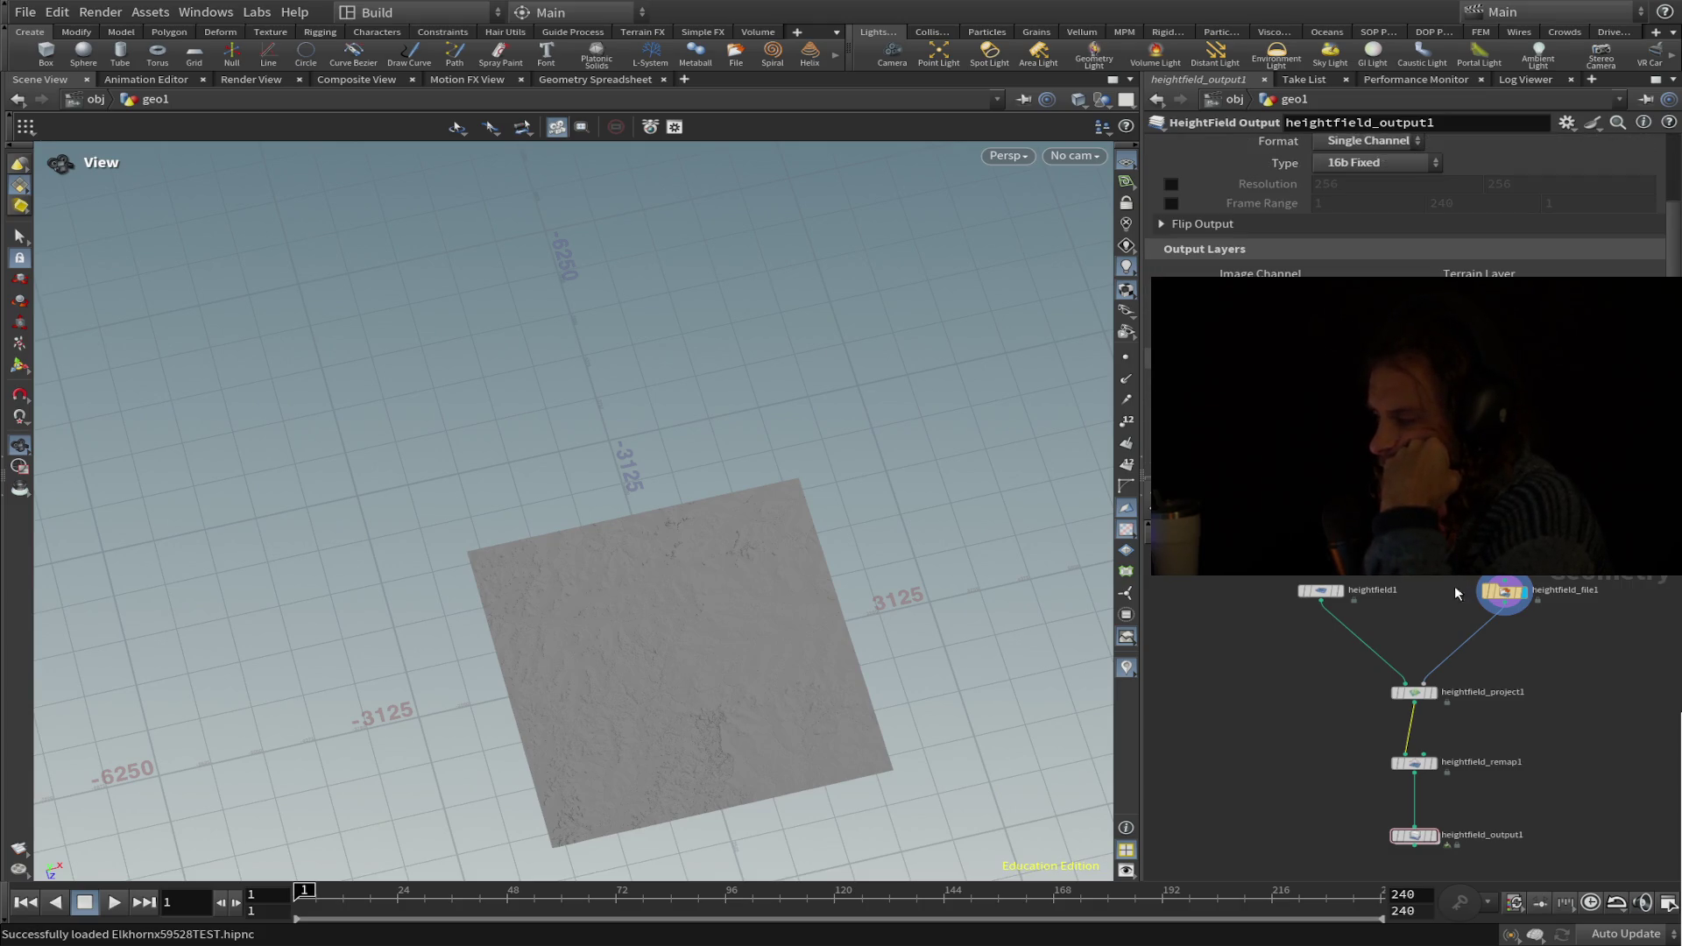
left_click(1321, 598)
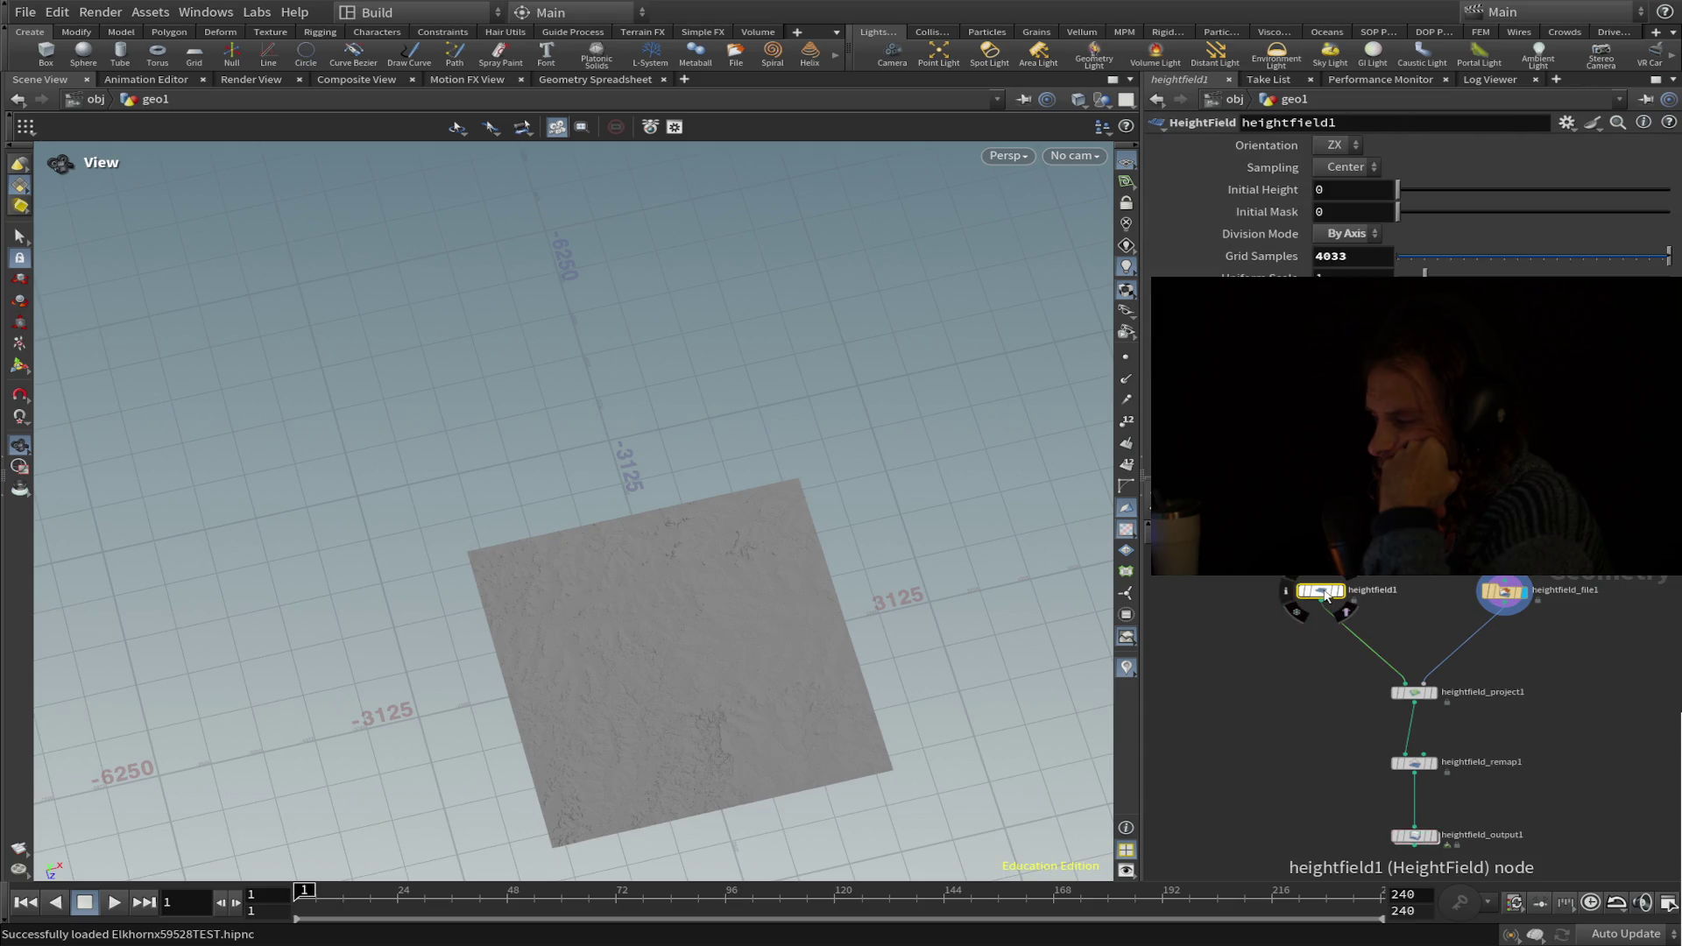
left_click(1509, 596)
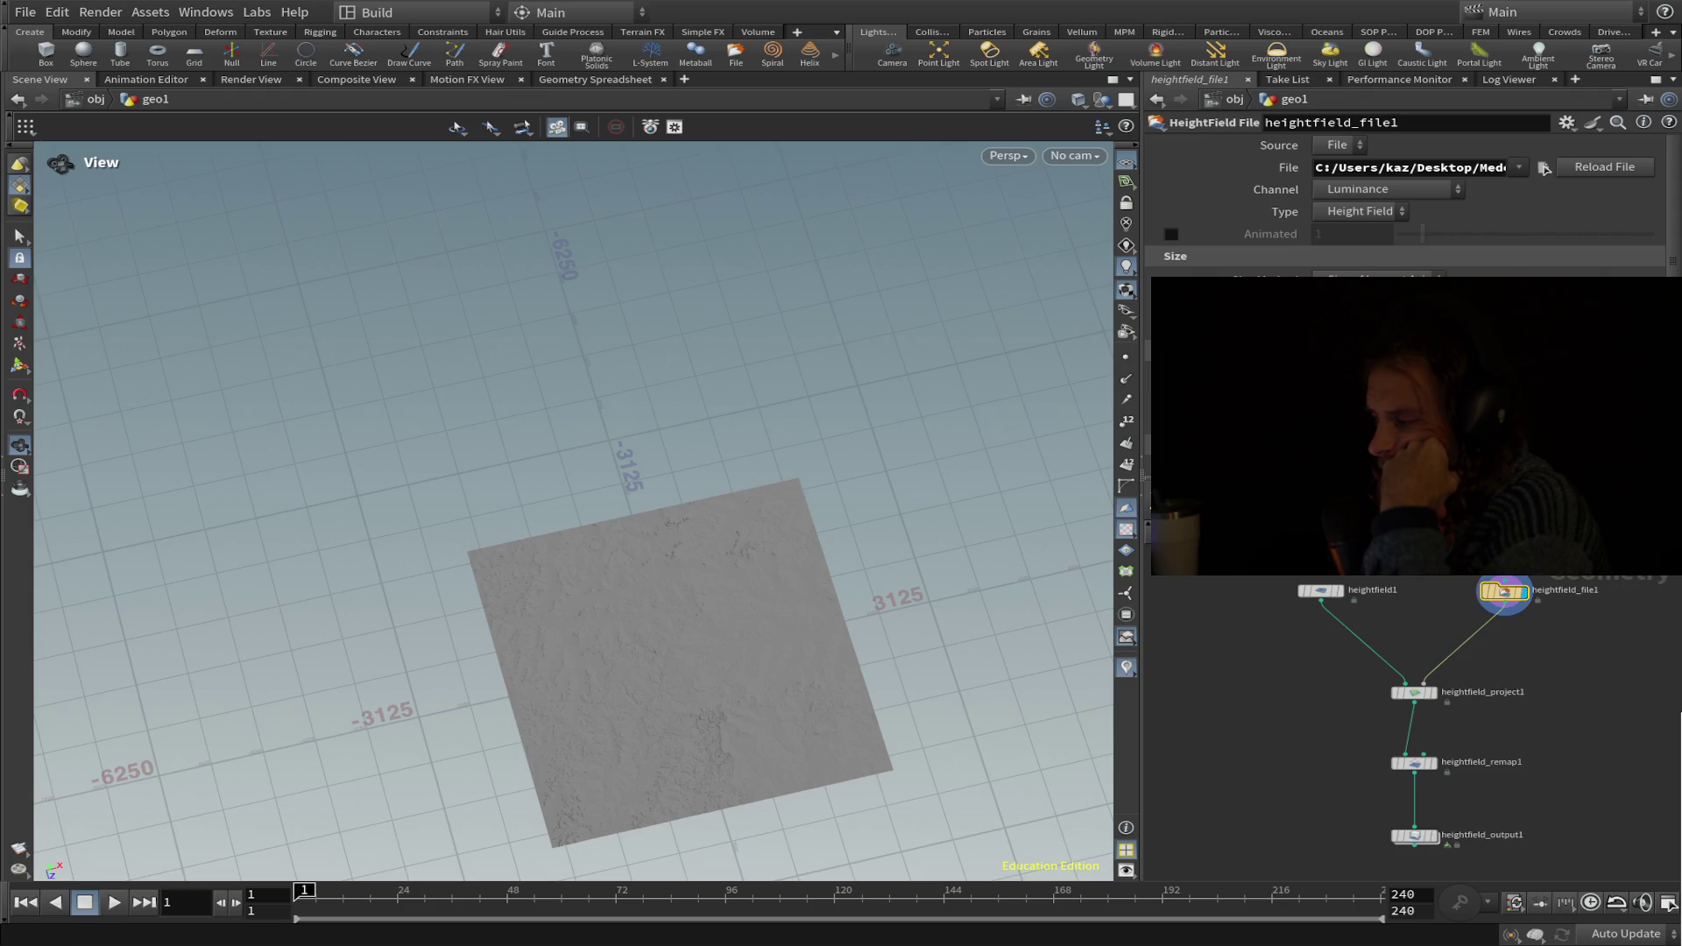
left_click(1321, 595)
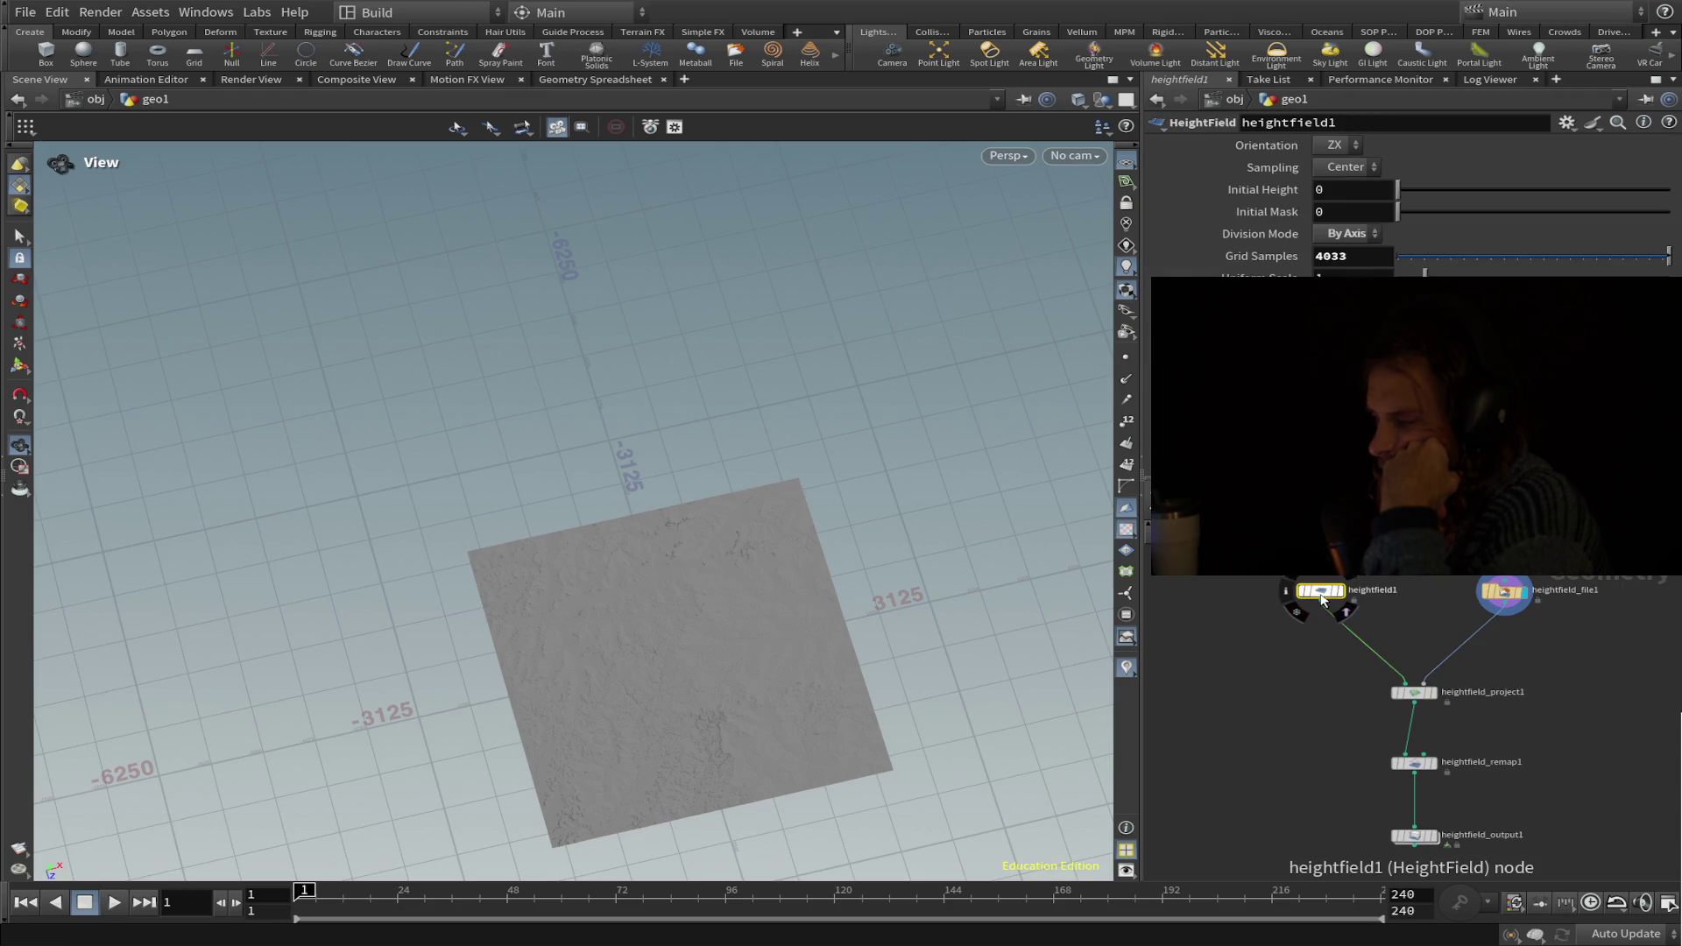
left_click(1418, 696)
left_click(1414, 763)
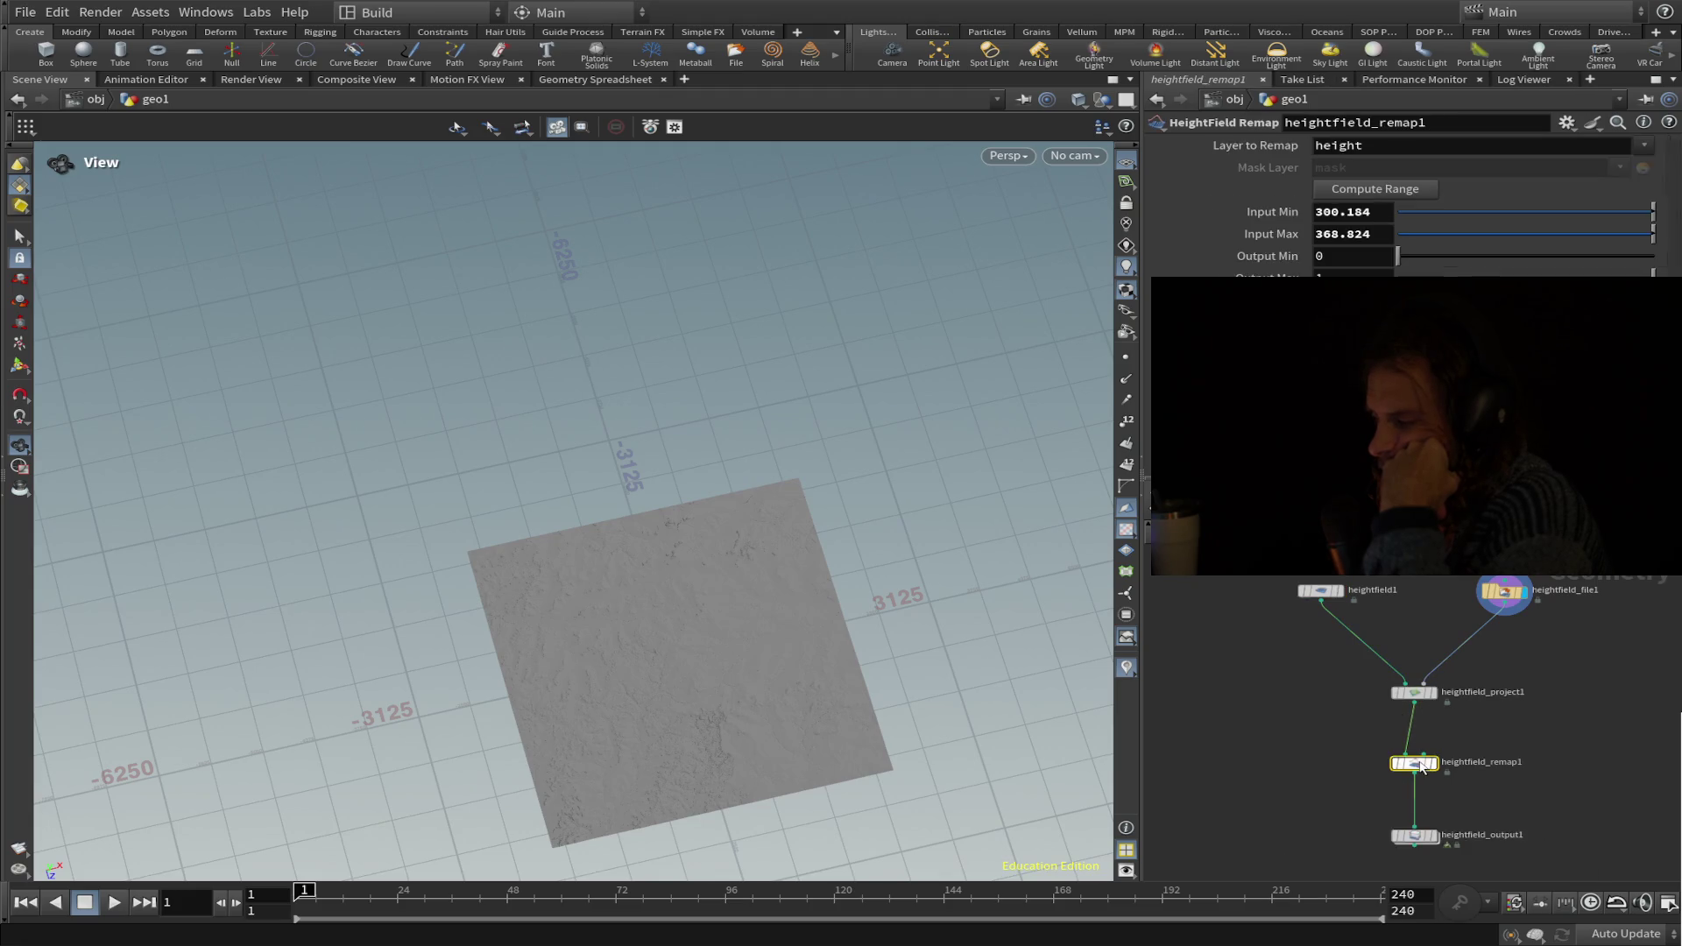
left_click(1416, 835)
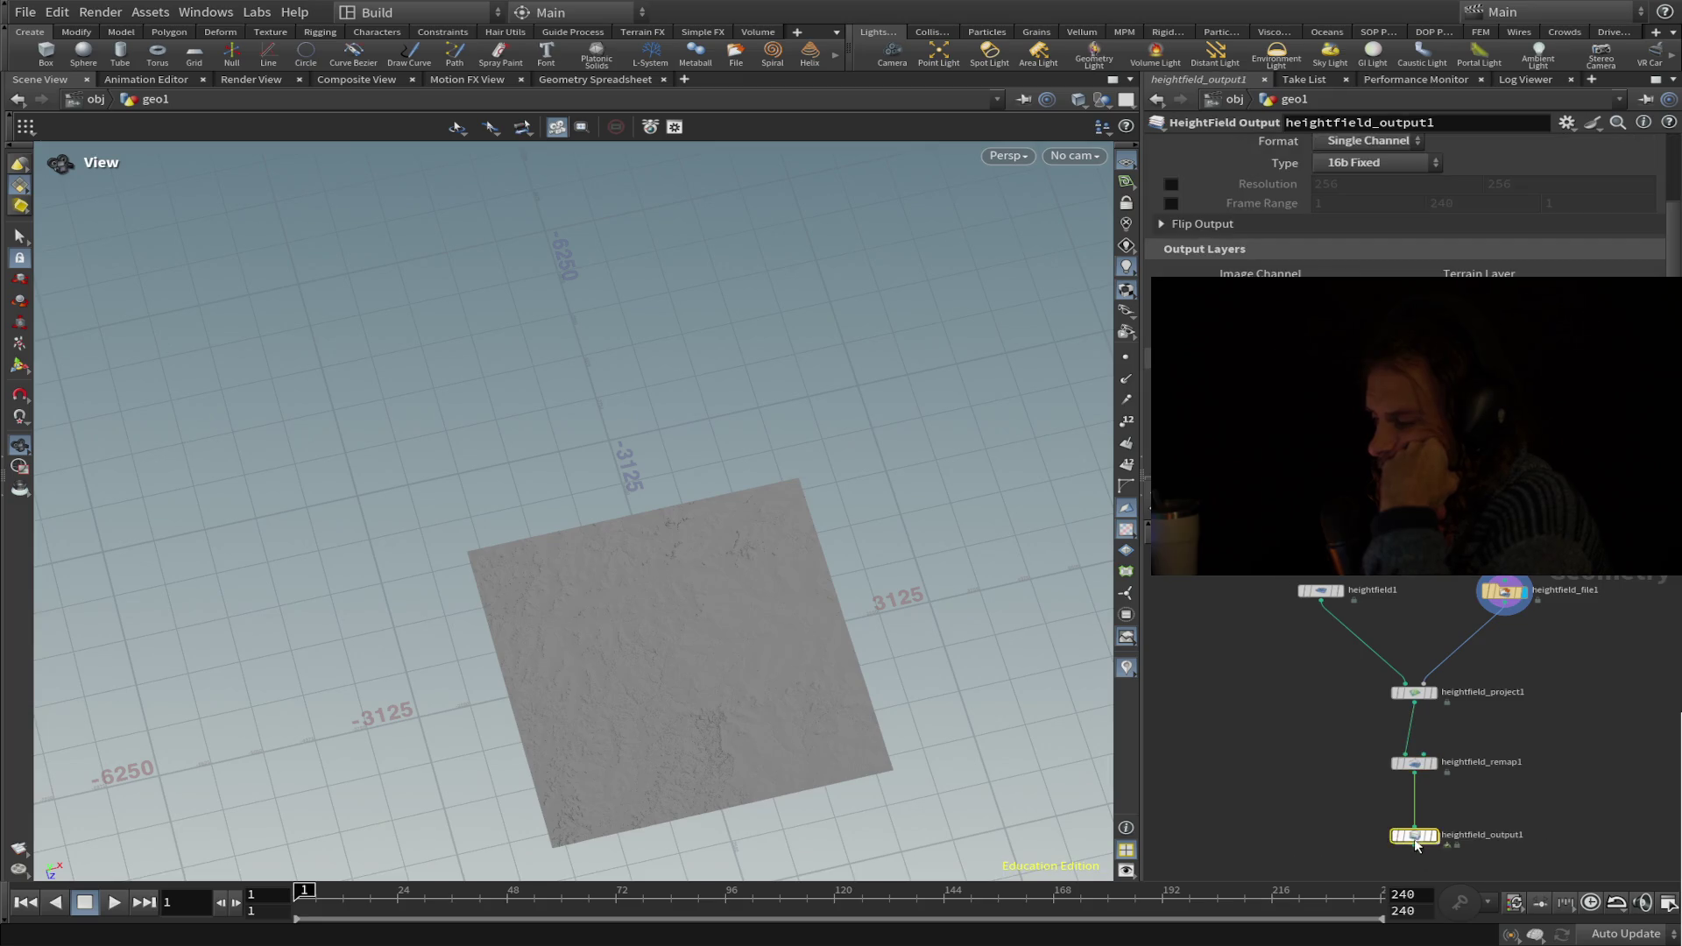
double_click(1481, 763)
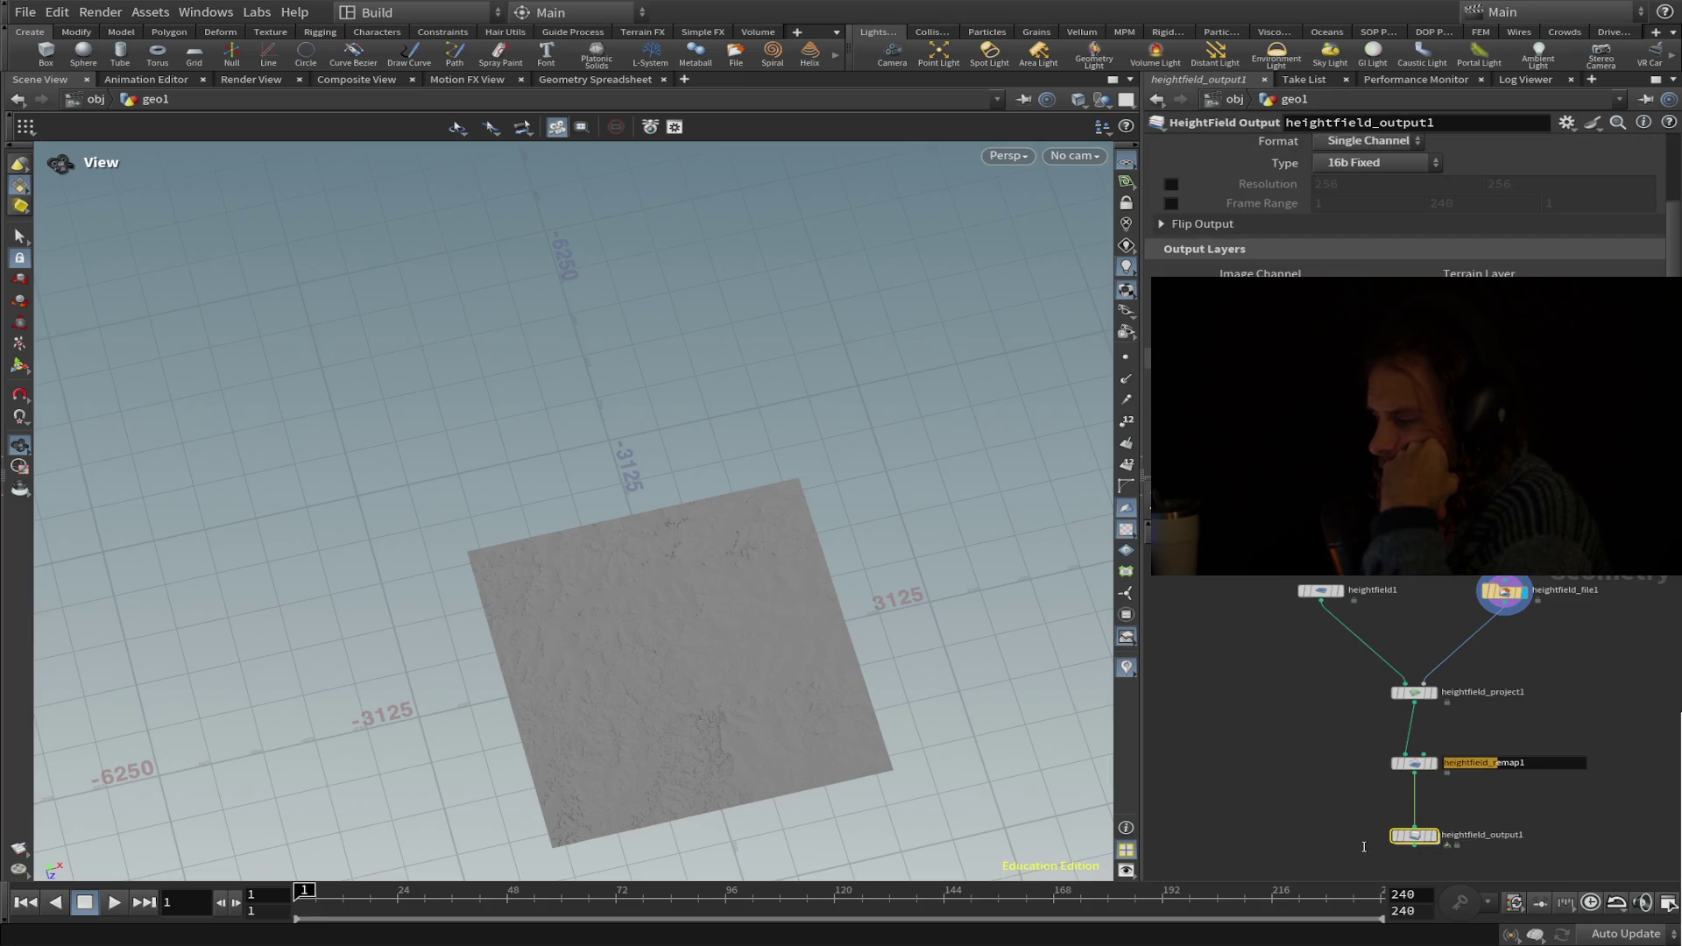
Delete heightfield_output1 and heightfield_remap1, then wire heightfield_project1 into a new HeightField Output node.
key("Delete")
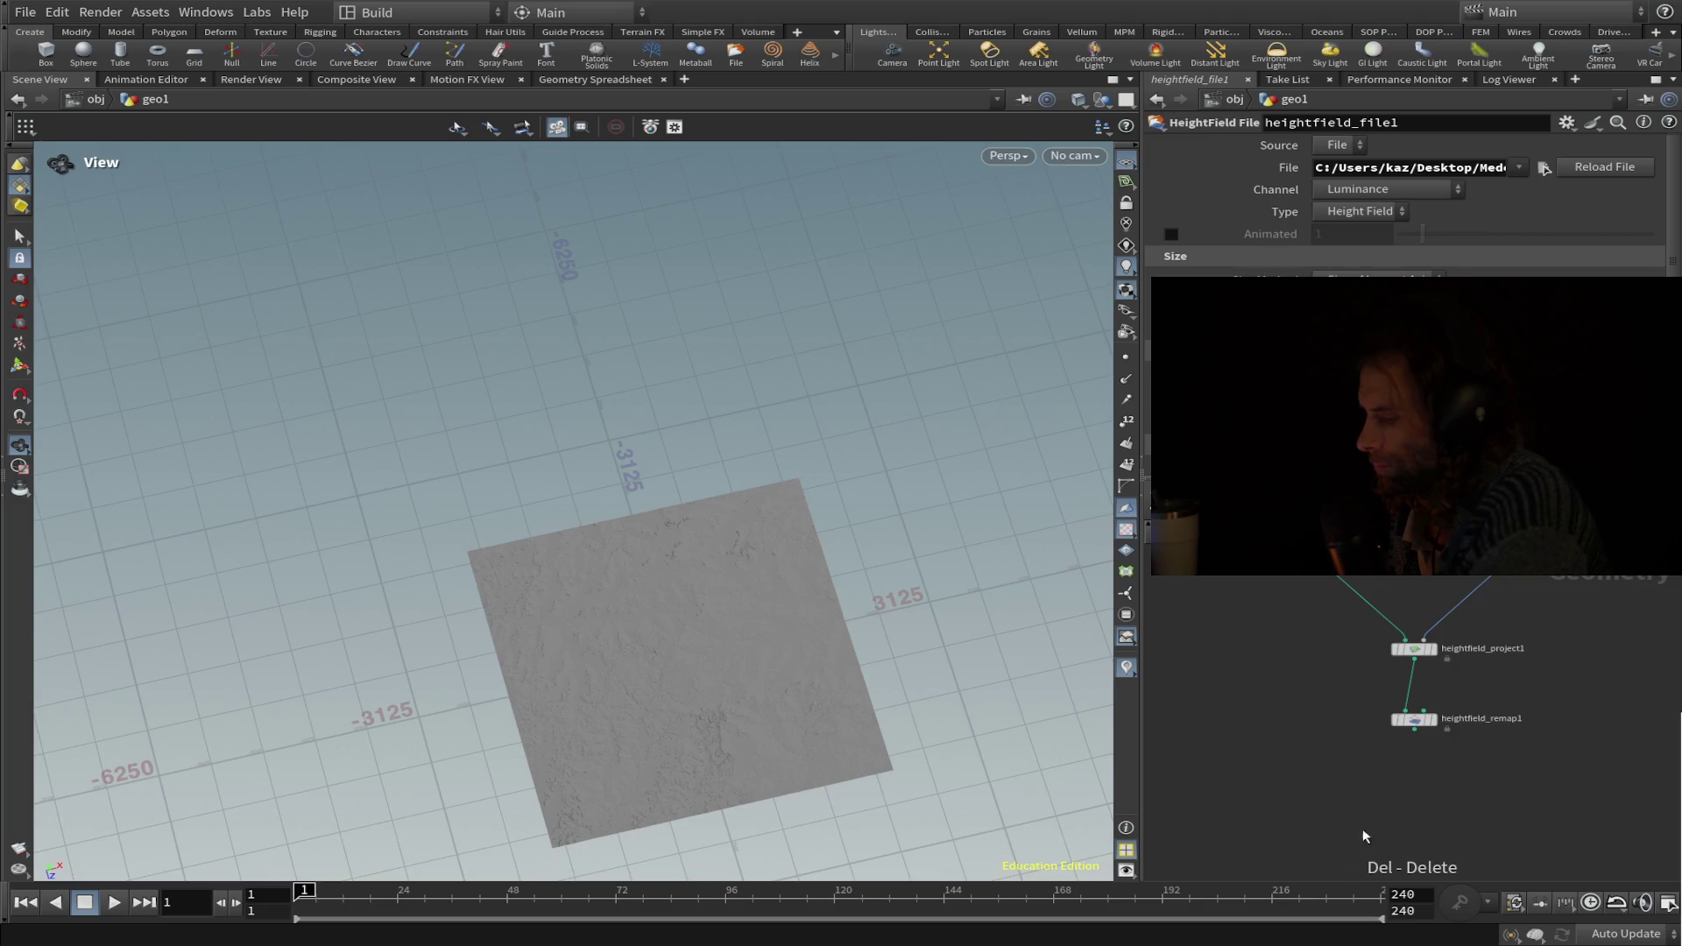
key("Delete")
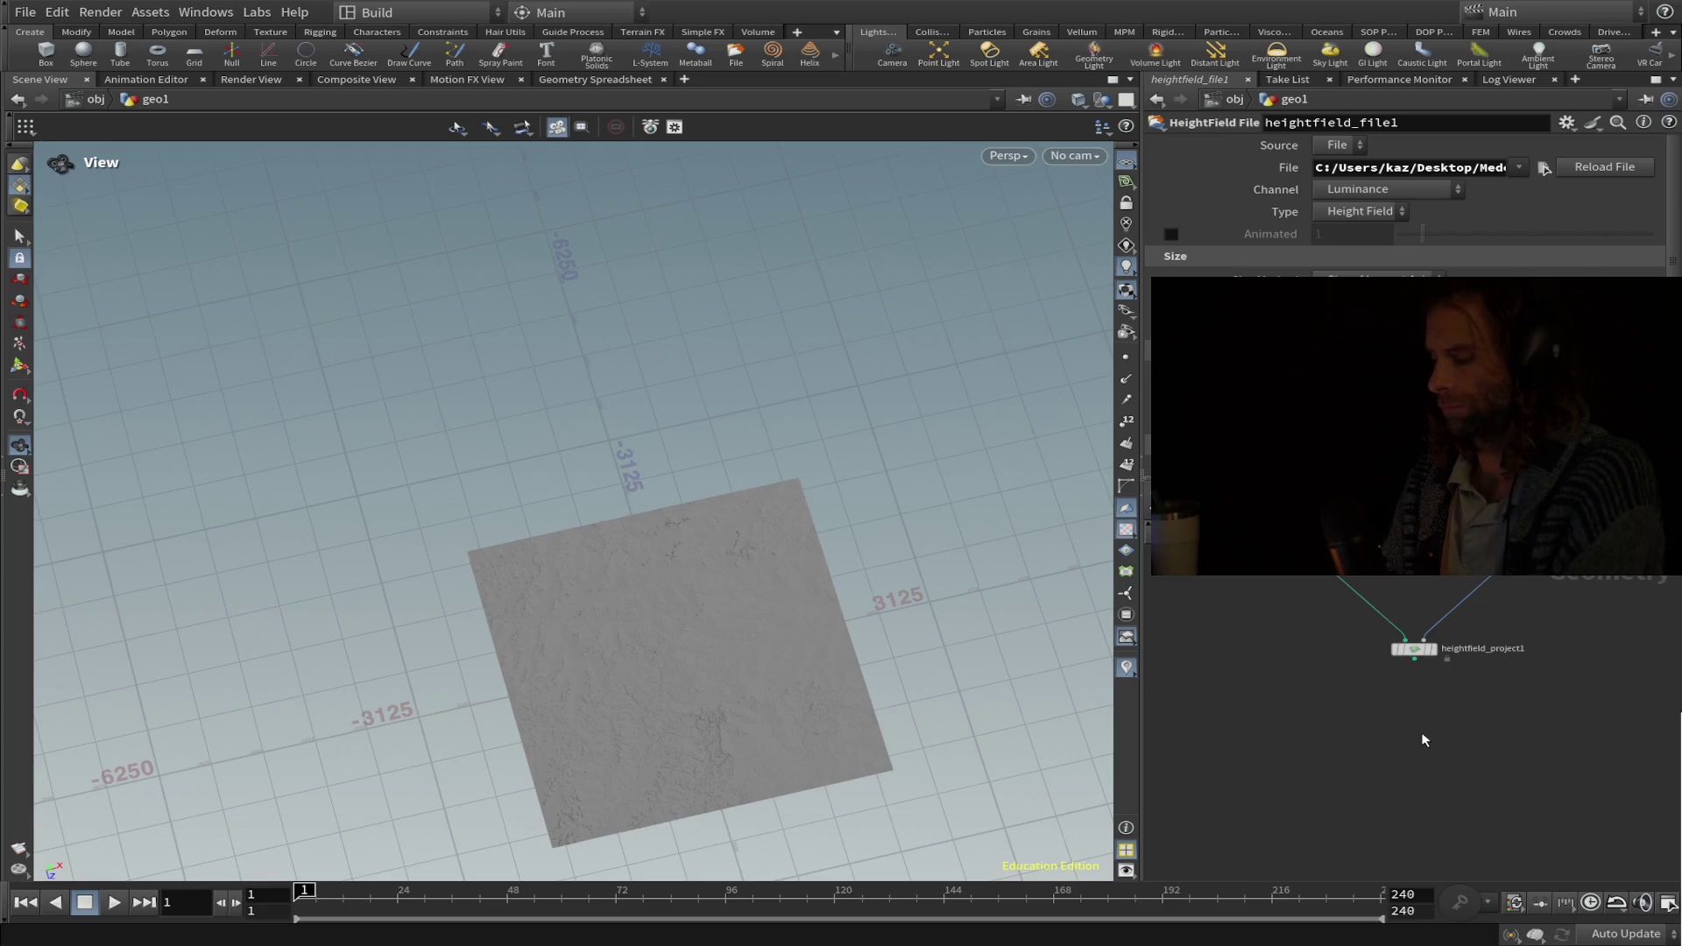
left_click(1422, 736)
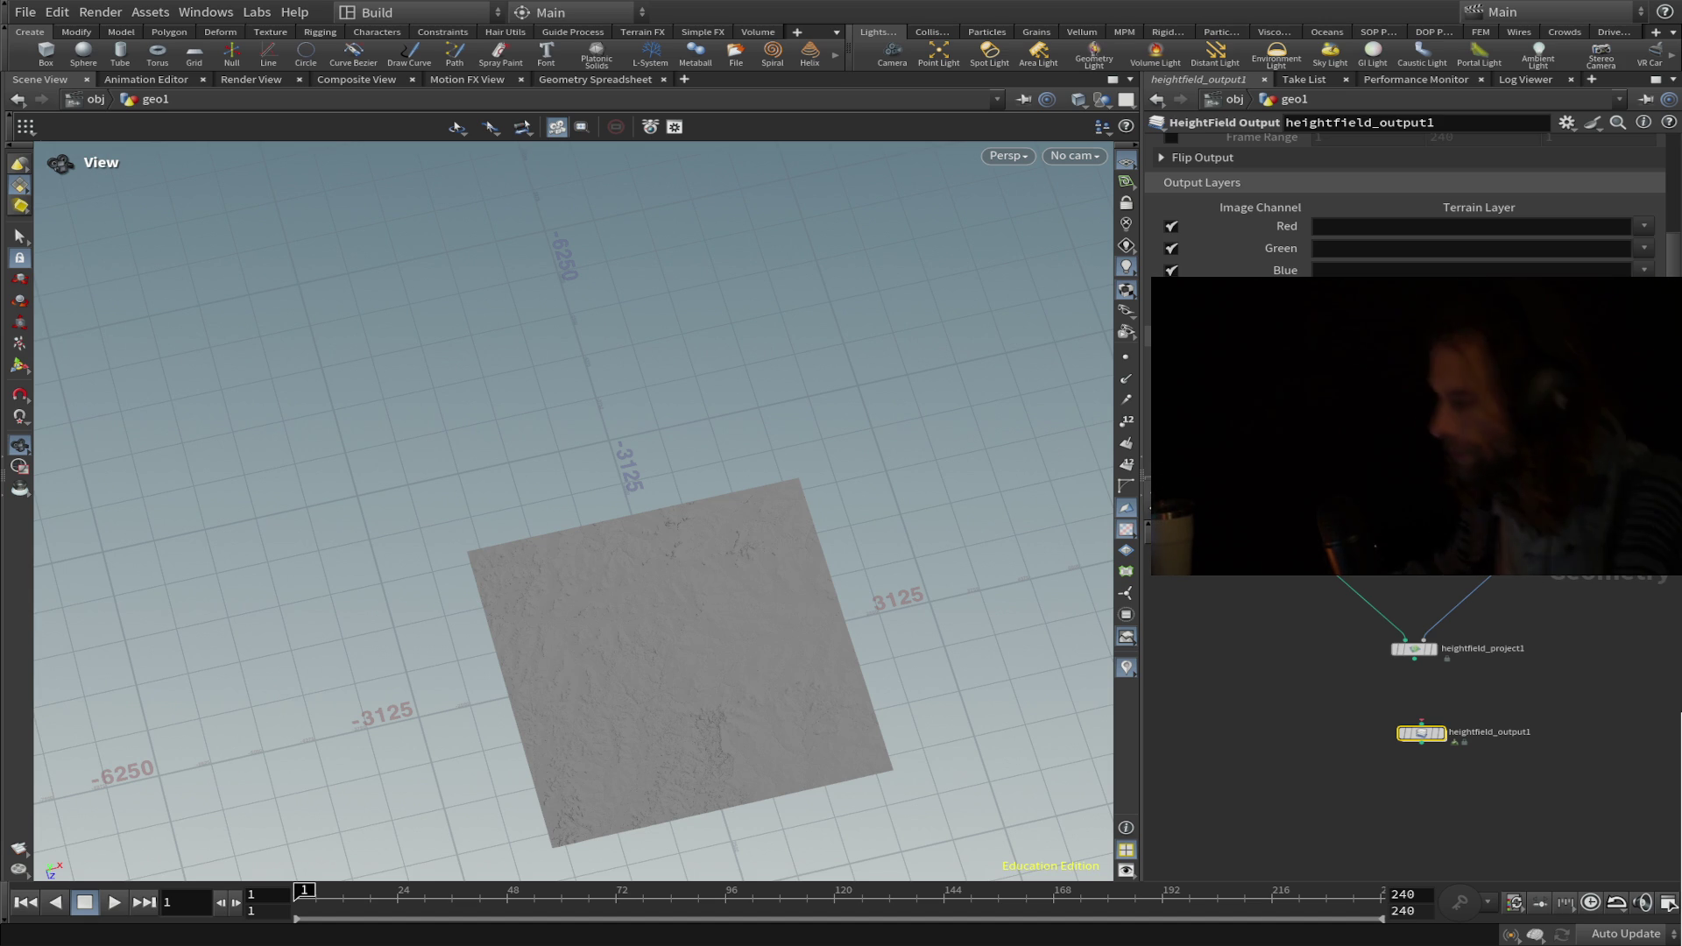
mouse_move(1405, 656)
left_click_drag(1405, 657, 1412, 653)
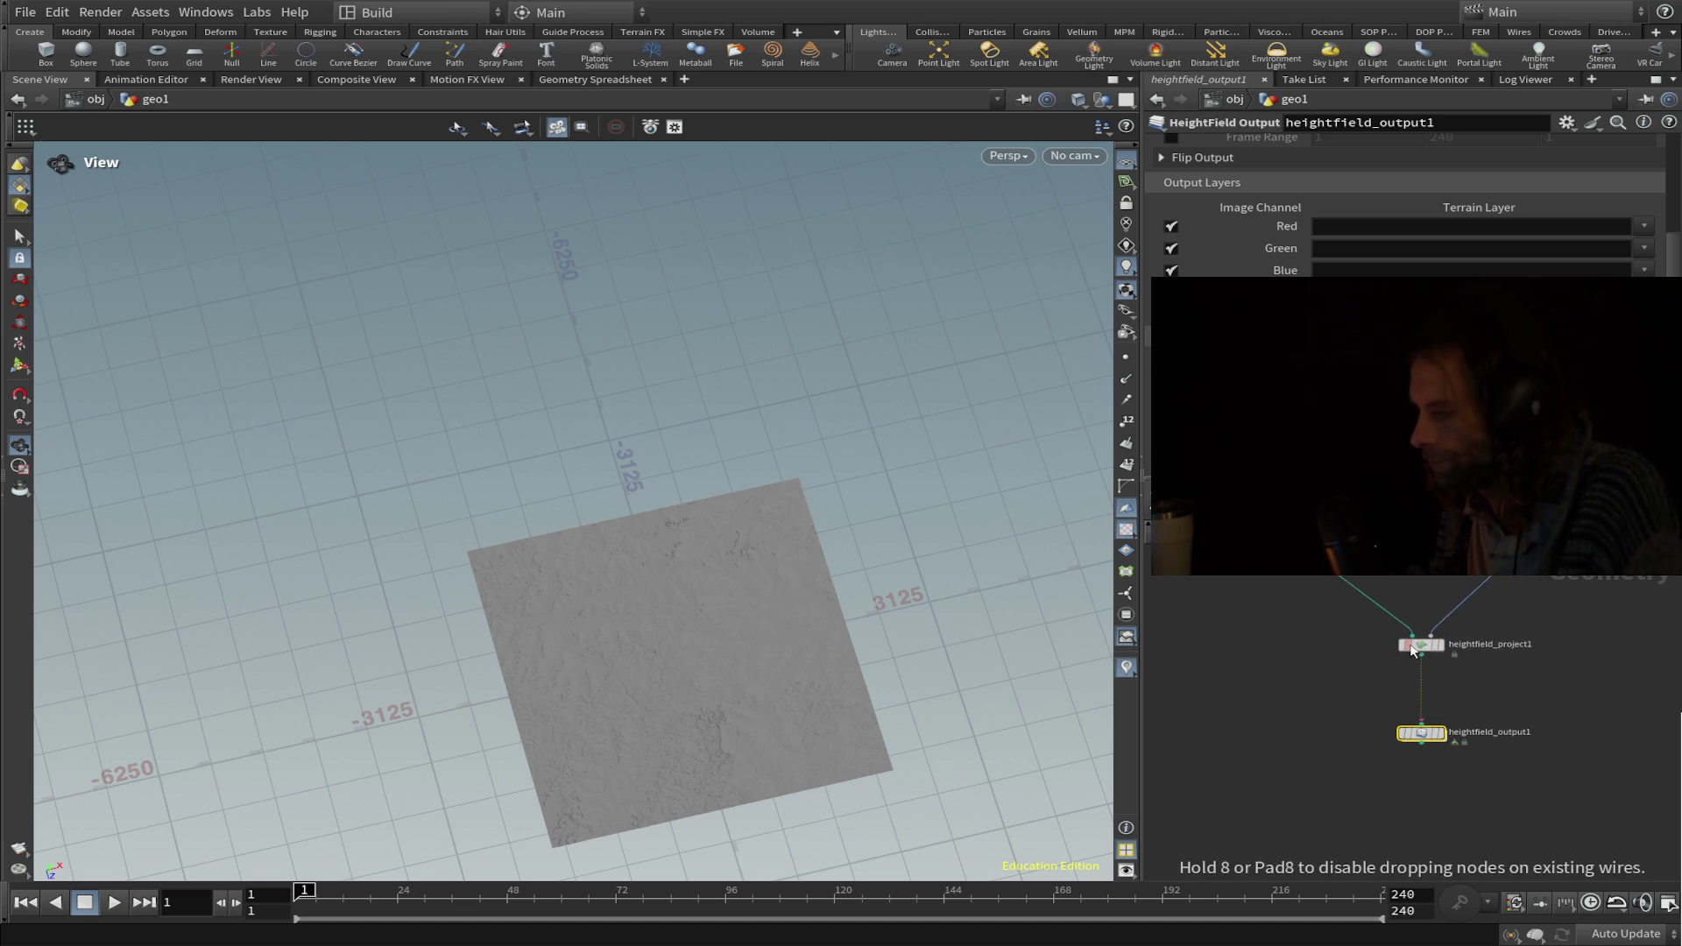
Set the output node's Format to Single Channel and Type to 16b Fixed.
left_click(1421, 654)
left_click(1421, 724)
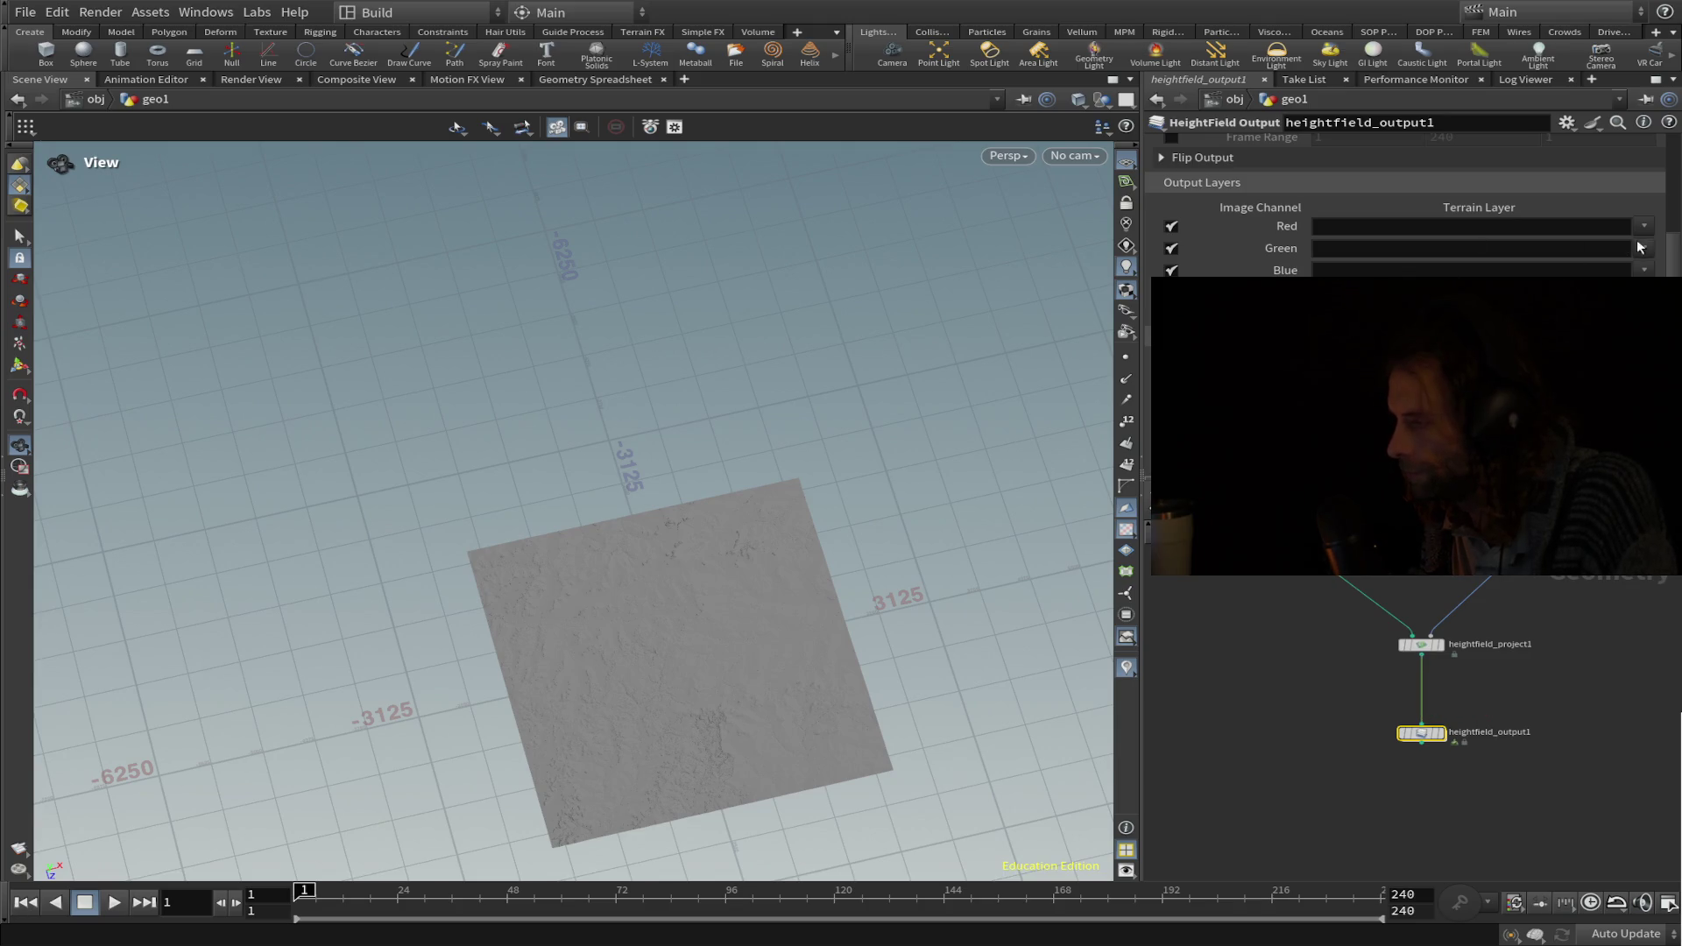
scroll(1400, 229, "up", 5)
left_click(1386, 235)
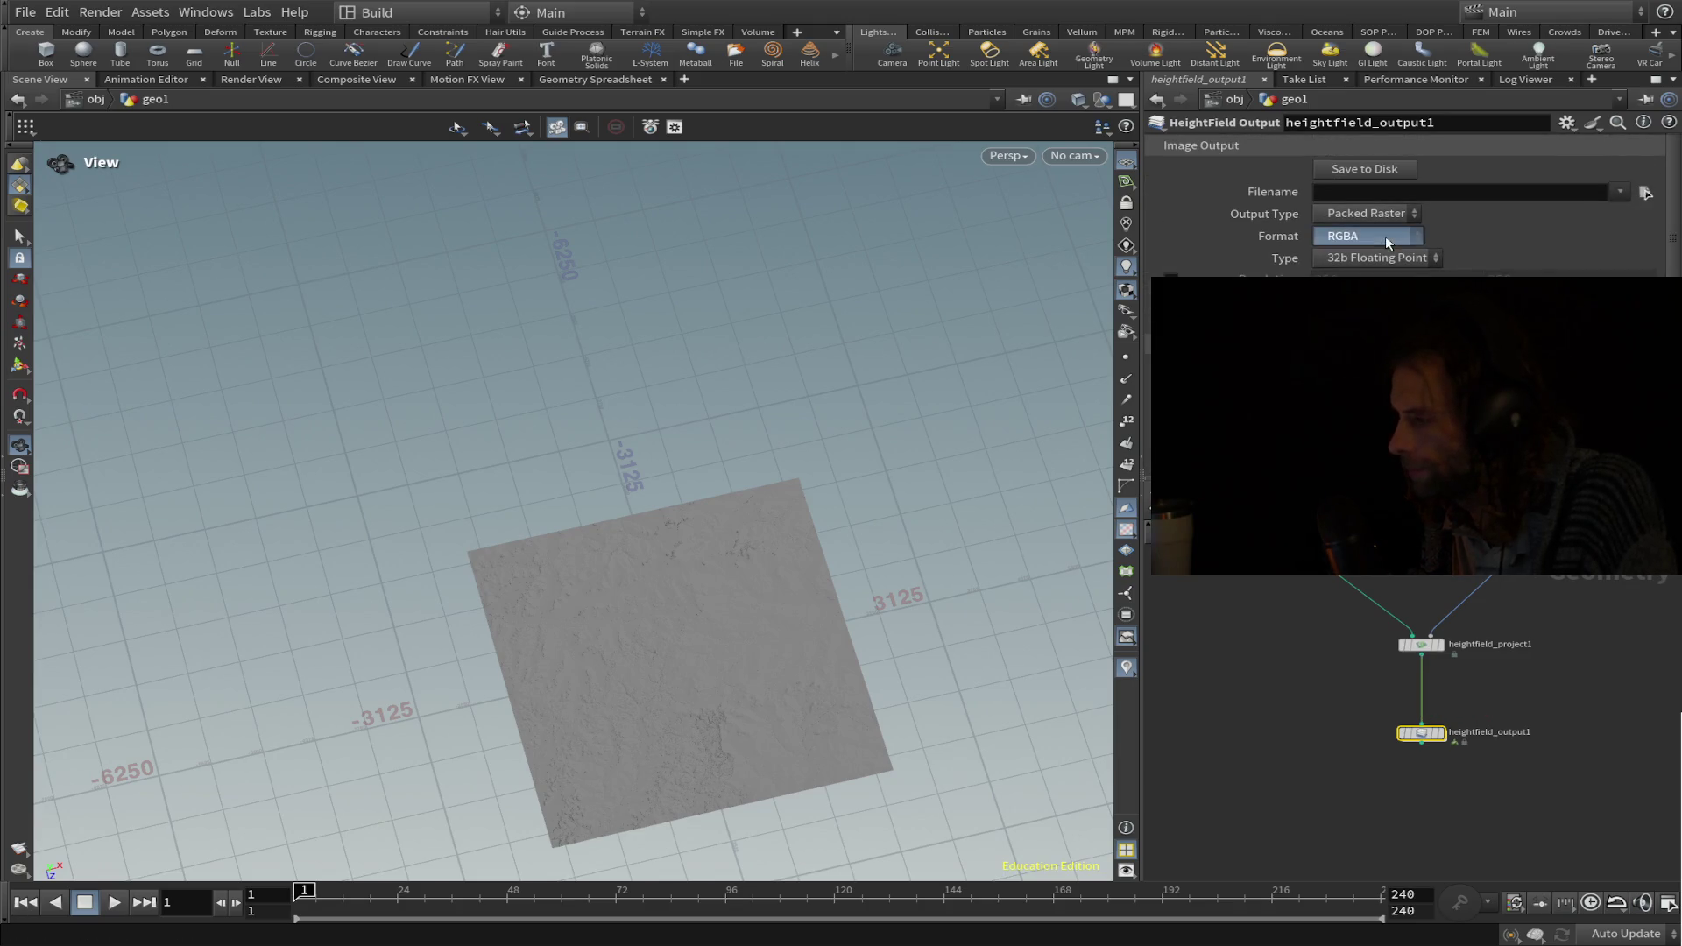
left_click(1369, 235)
left_click(1376, 257)
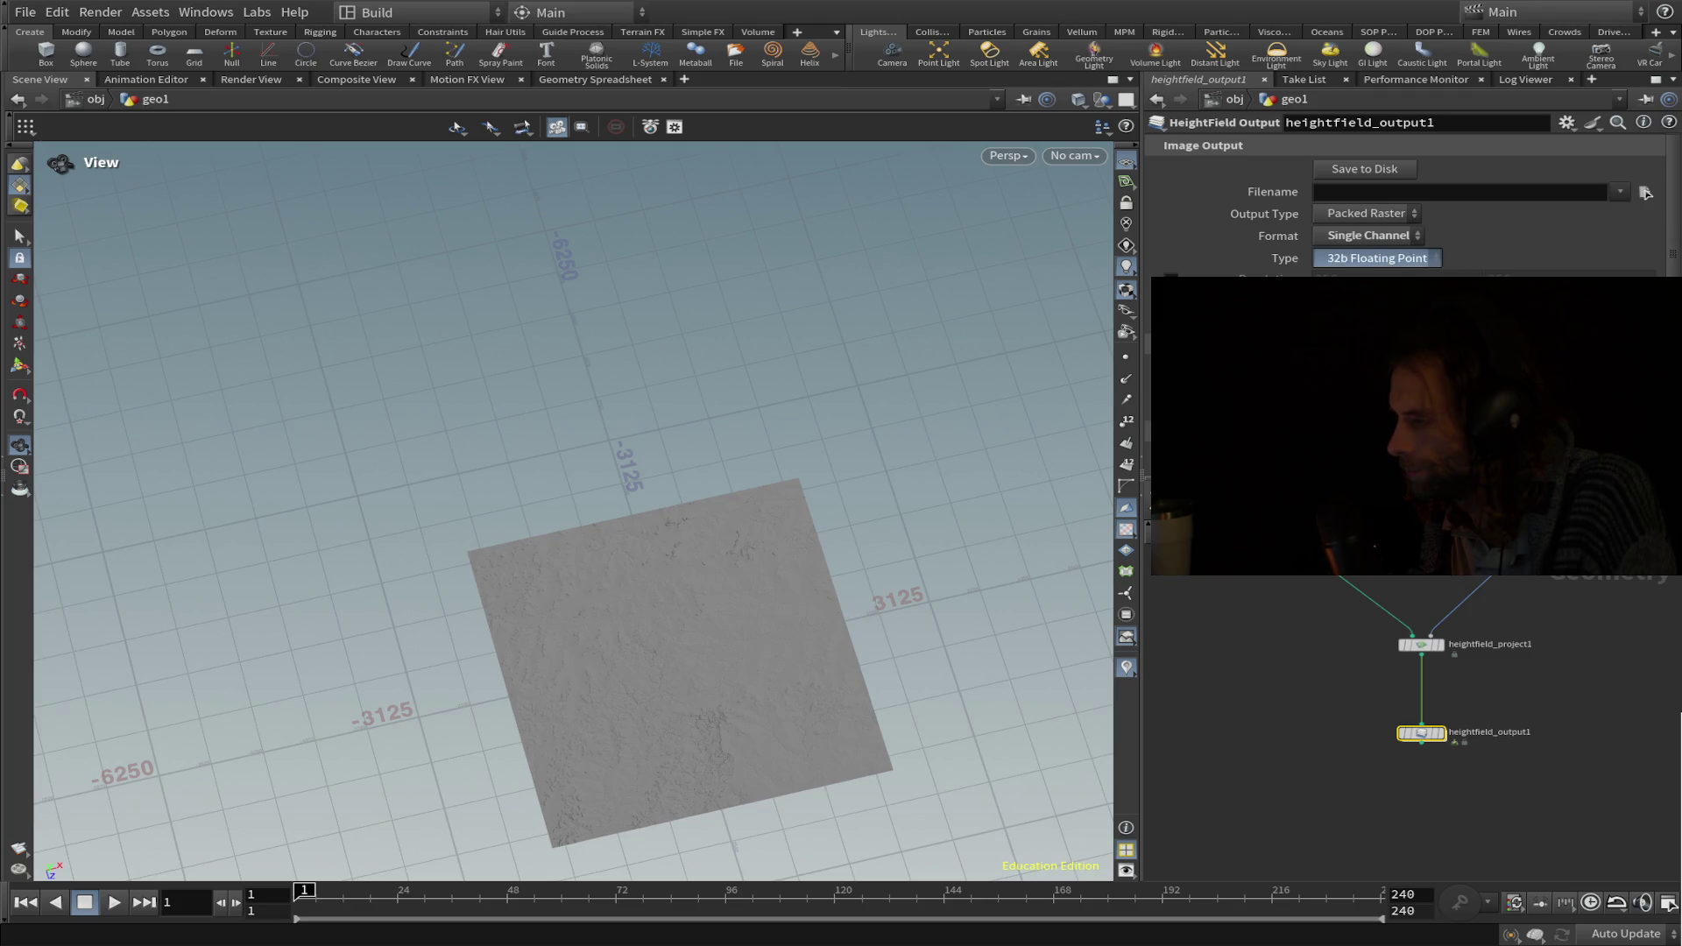
left_click(1354, 258)
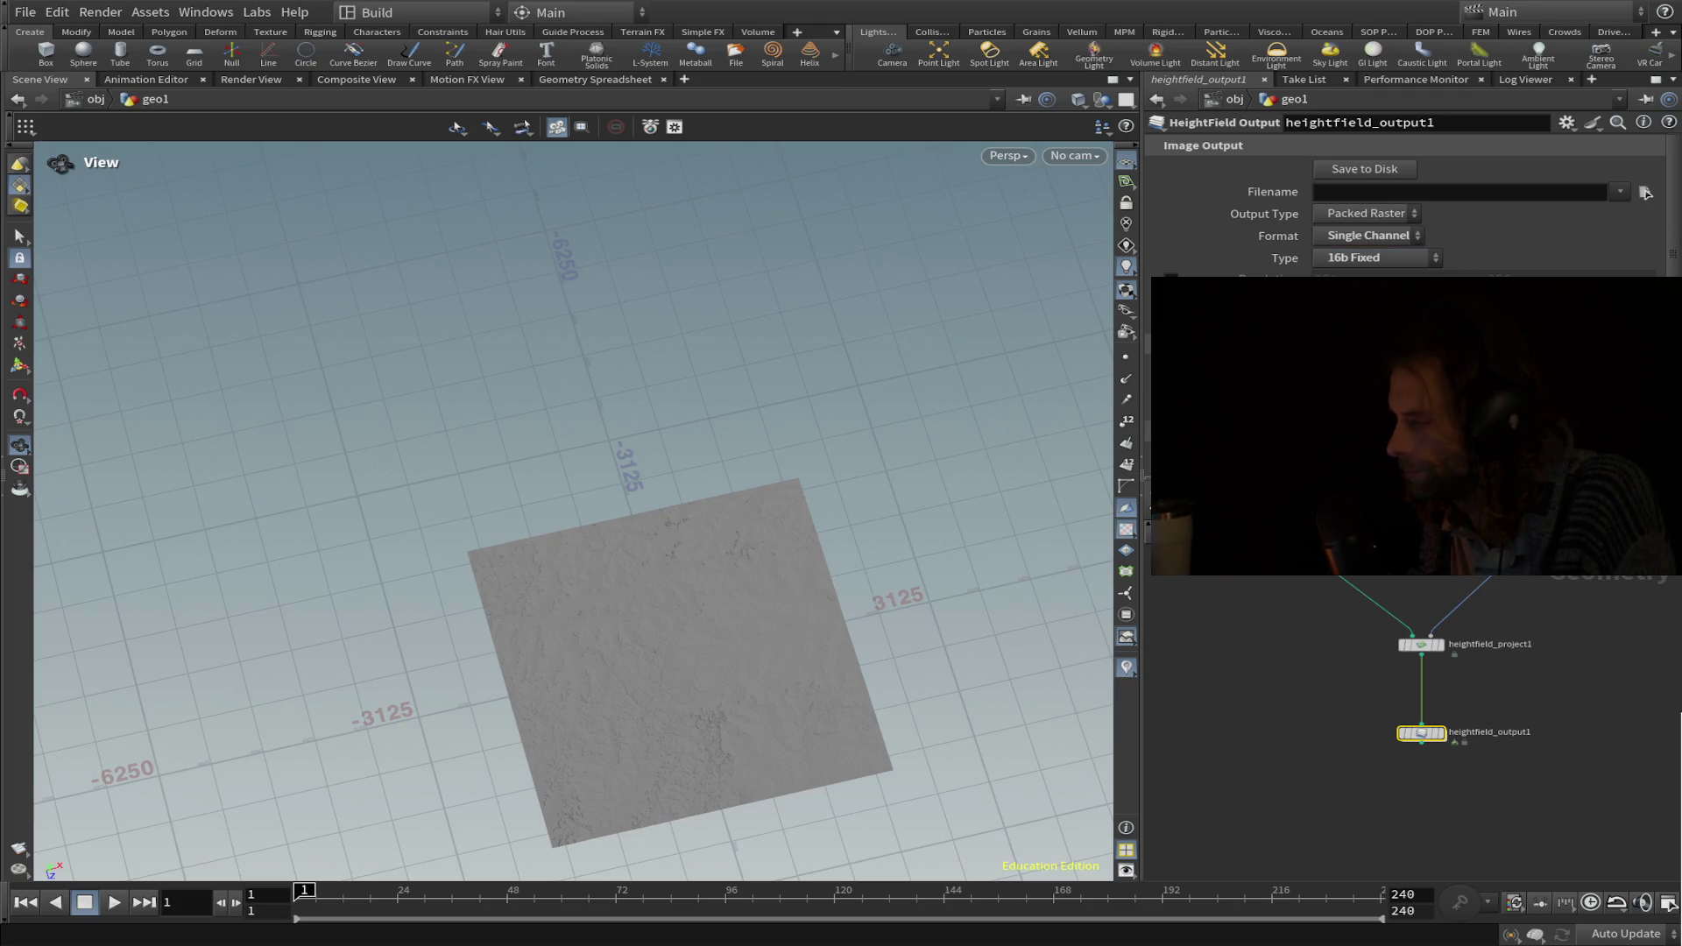
Paste the output file path for the elk heightmap in the Desktop's 2k Map Tiles folder.
scroll(1402, 219, "down", 3)
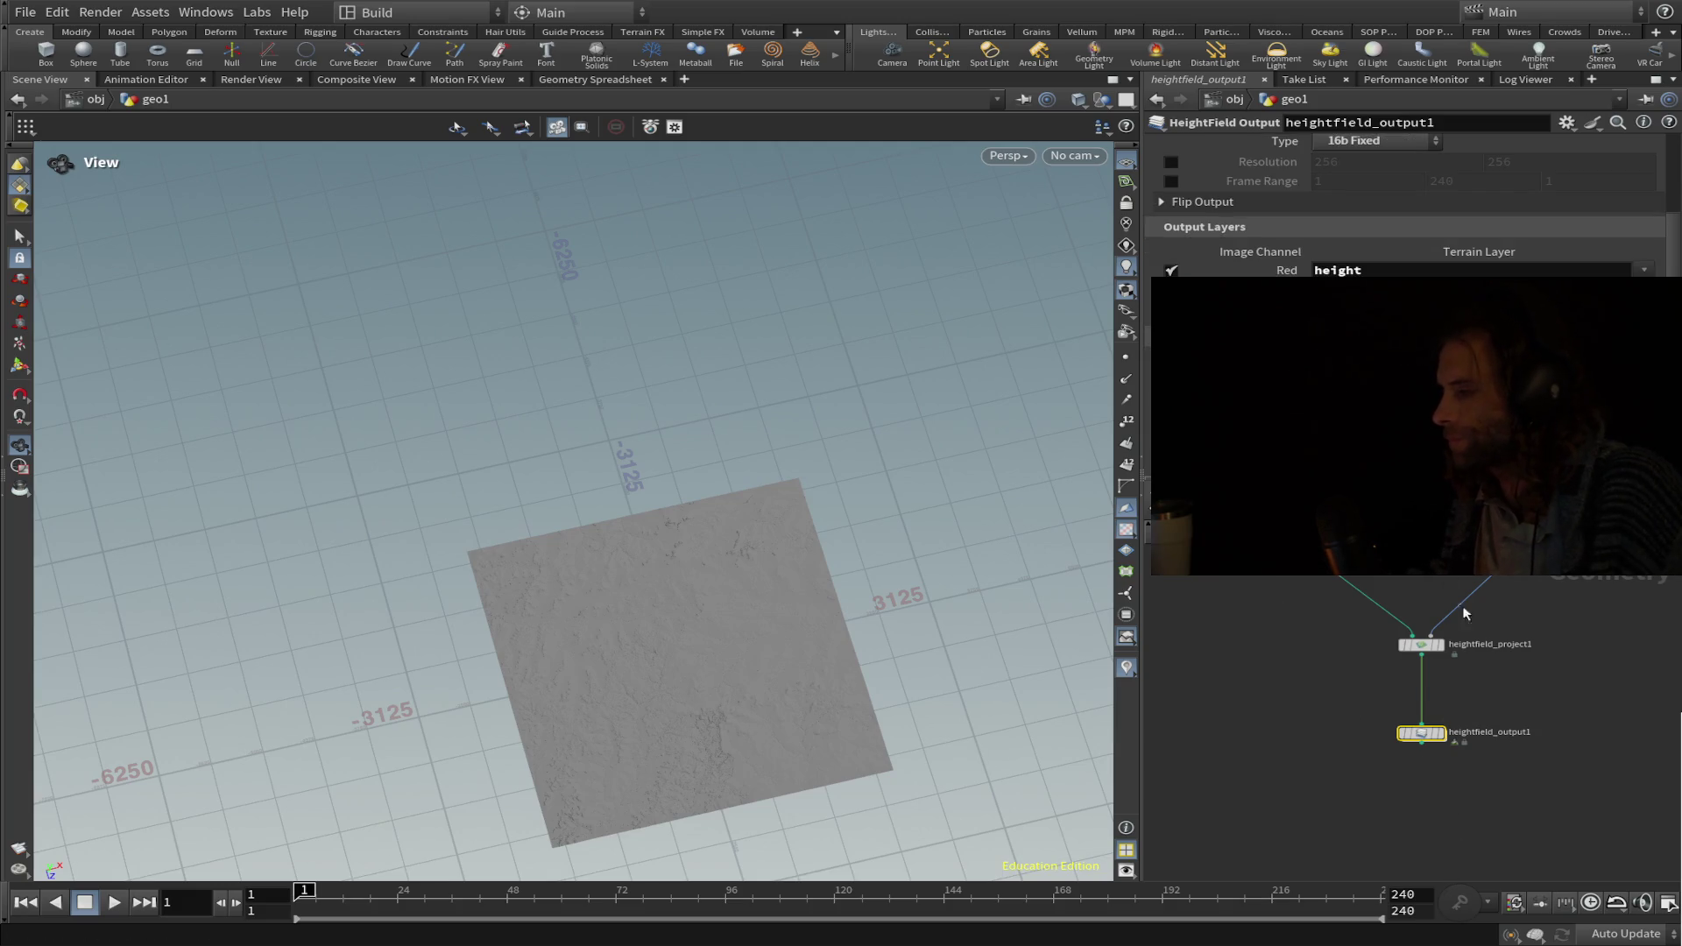
mouse_move(1435, 740)
scroll(1630, 202, "up", 3)
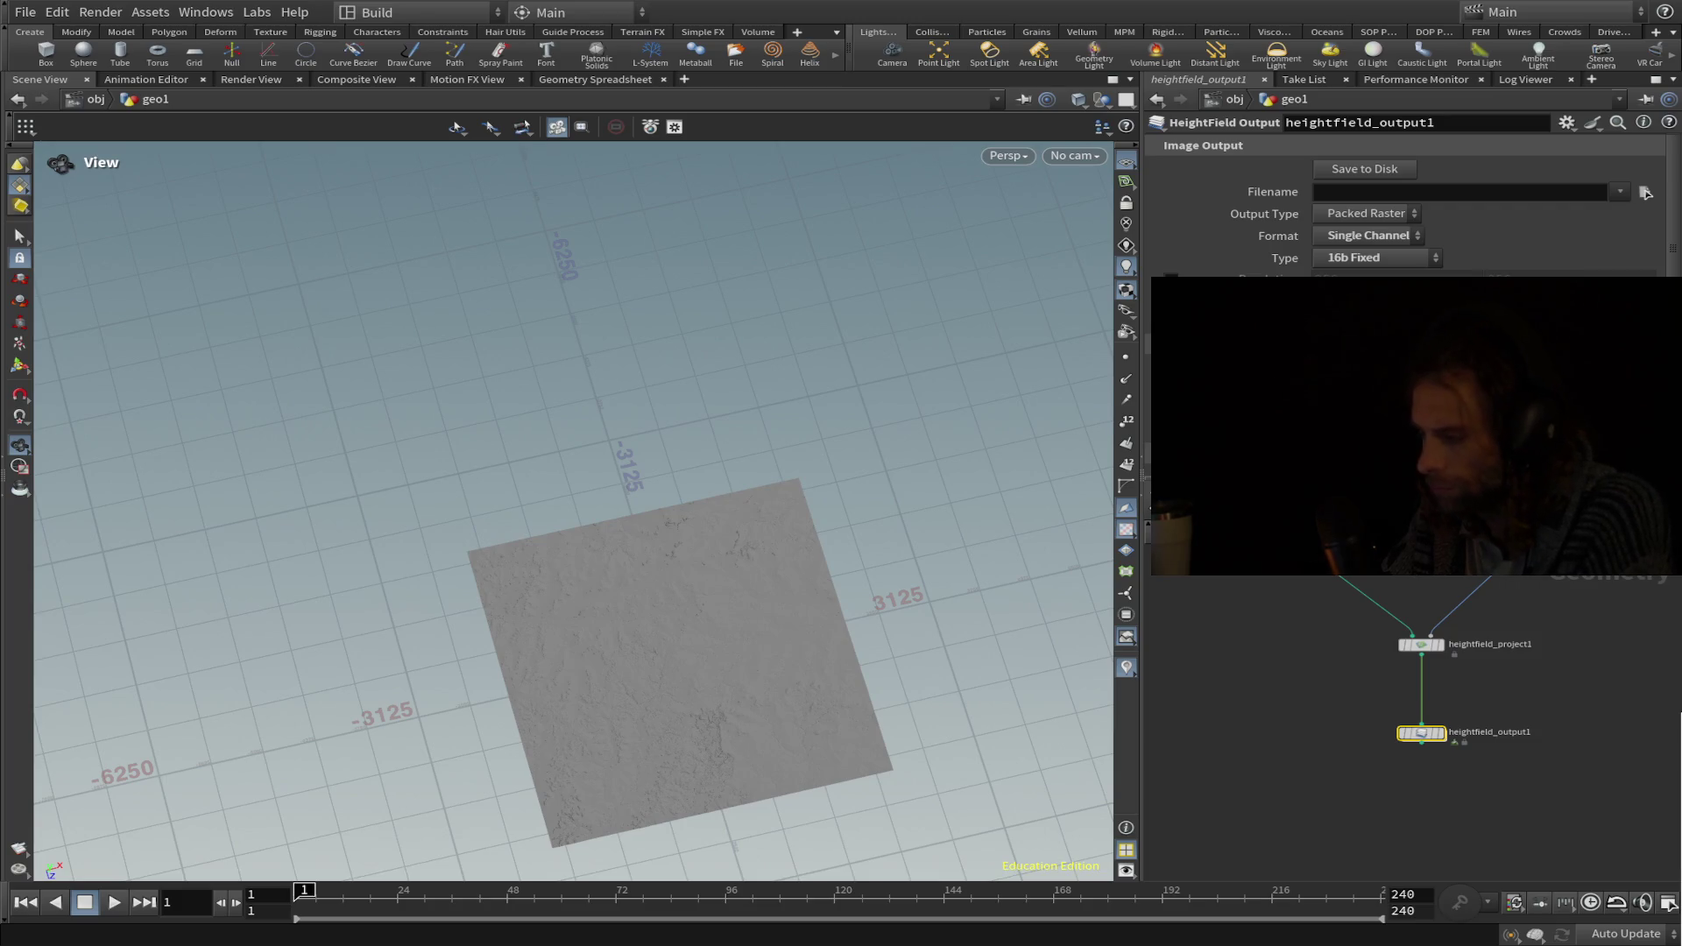
key("ctrl+v")
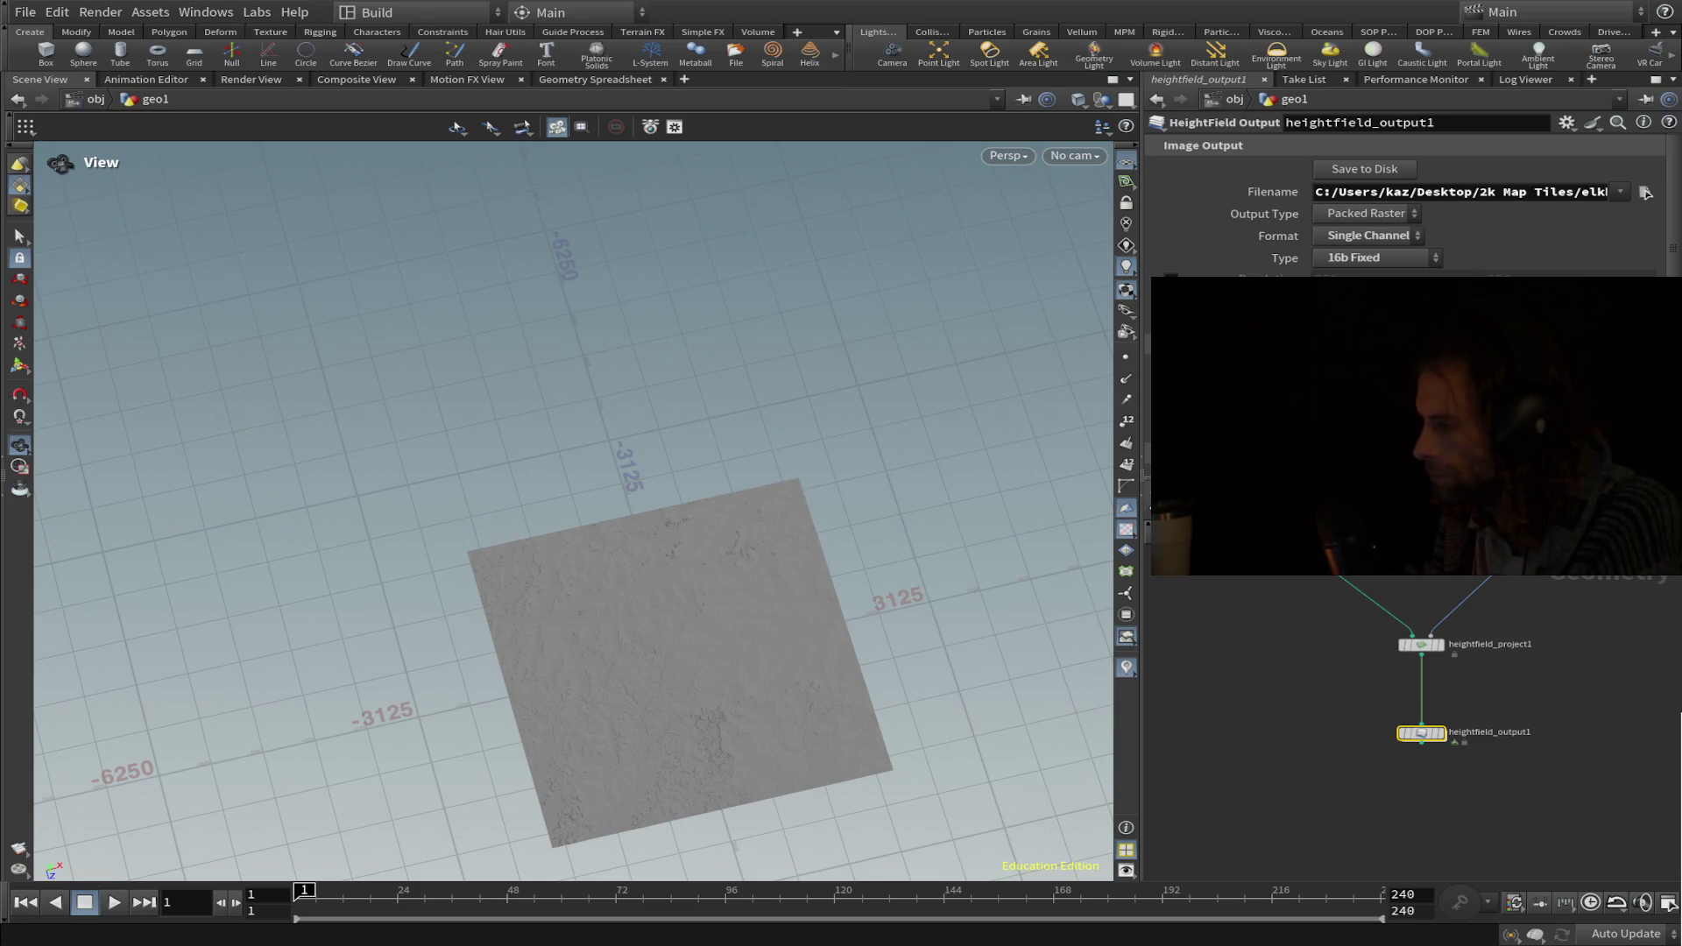
left_click(1360, 166)
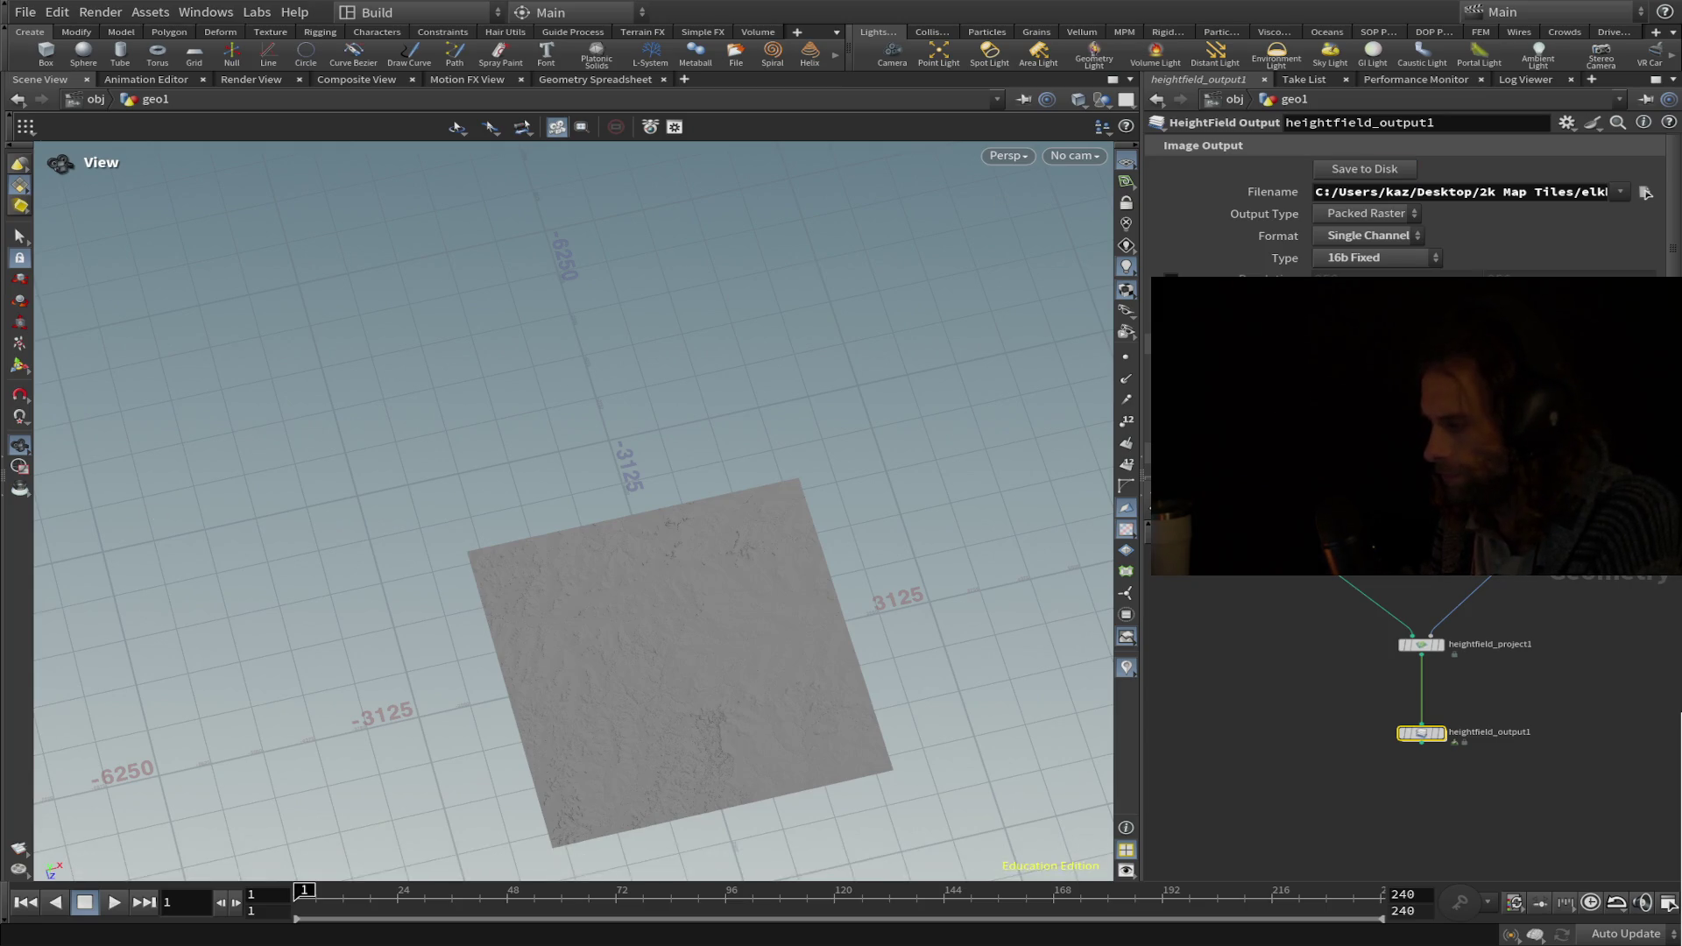
left_click(1424, 649)
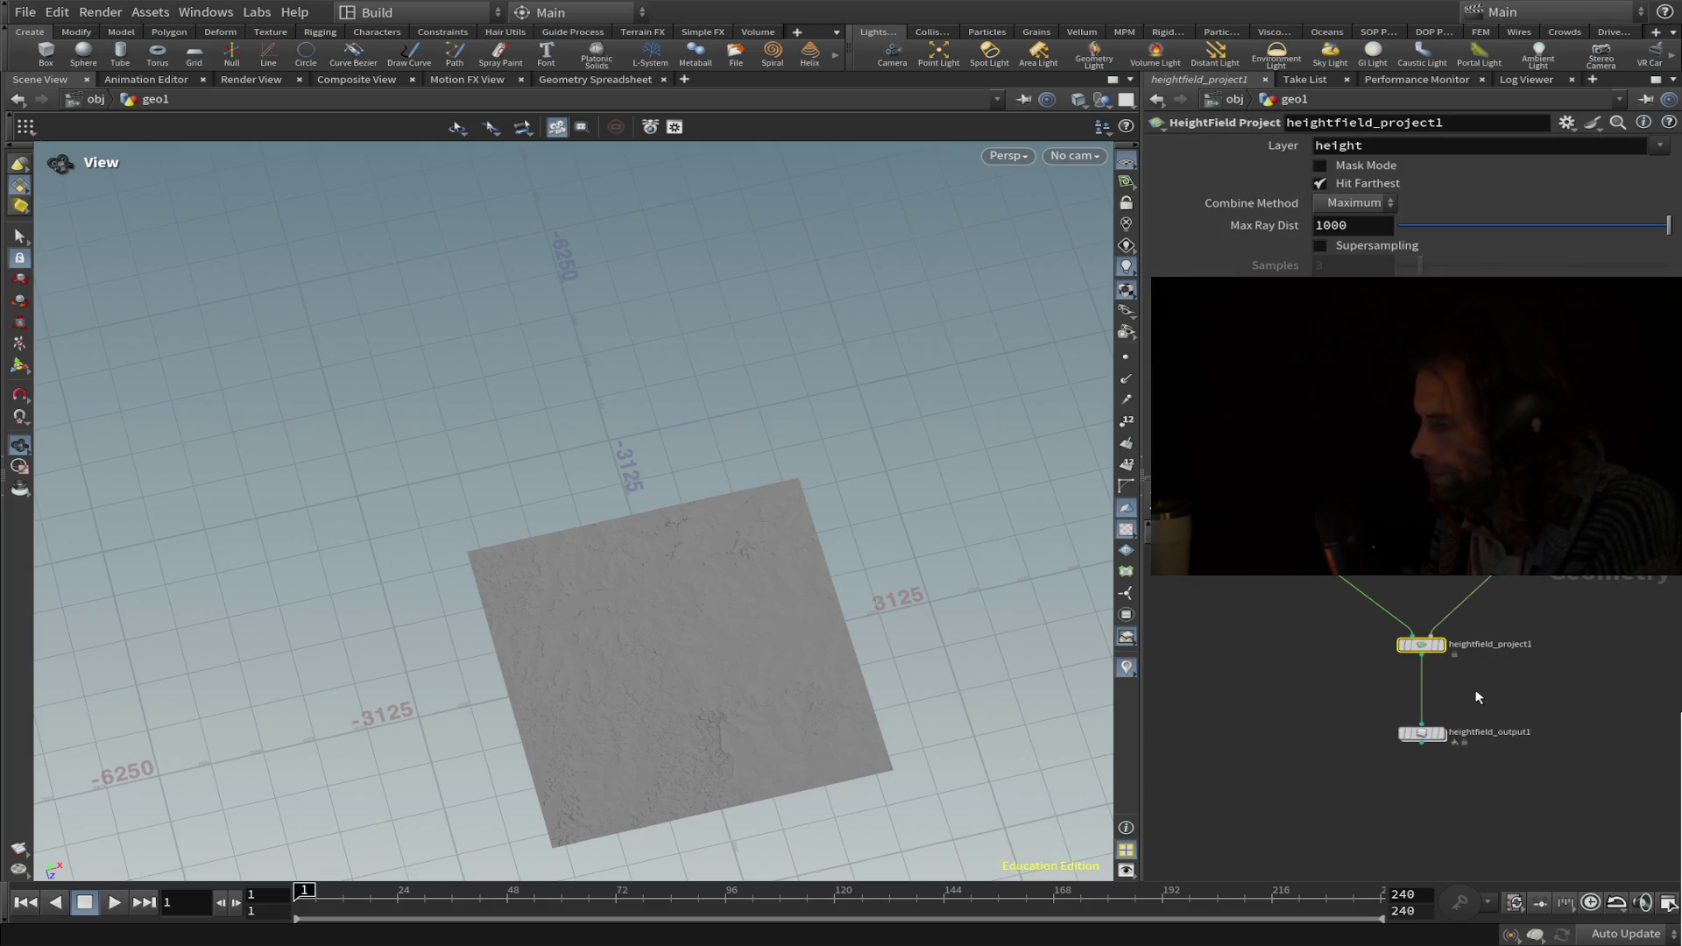
left_click(1417, 733)
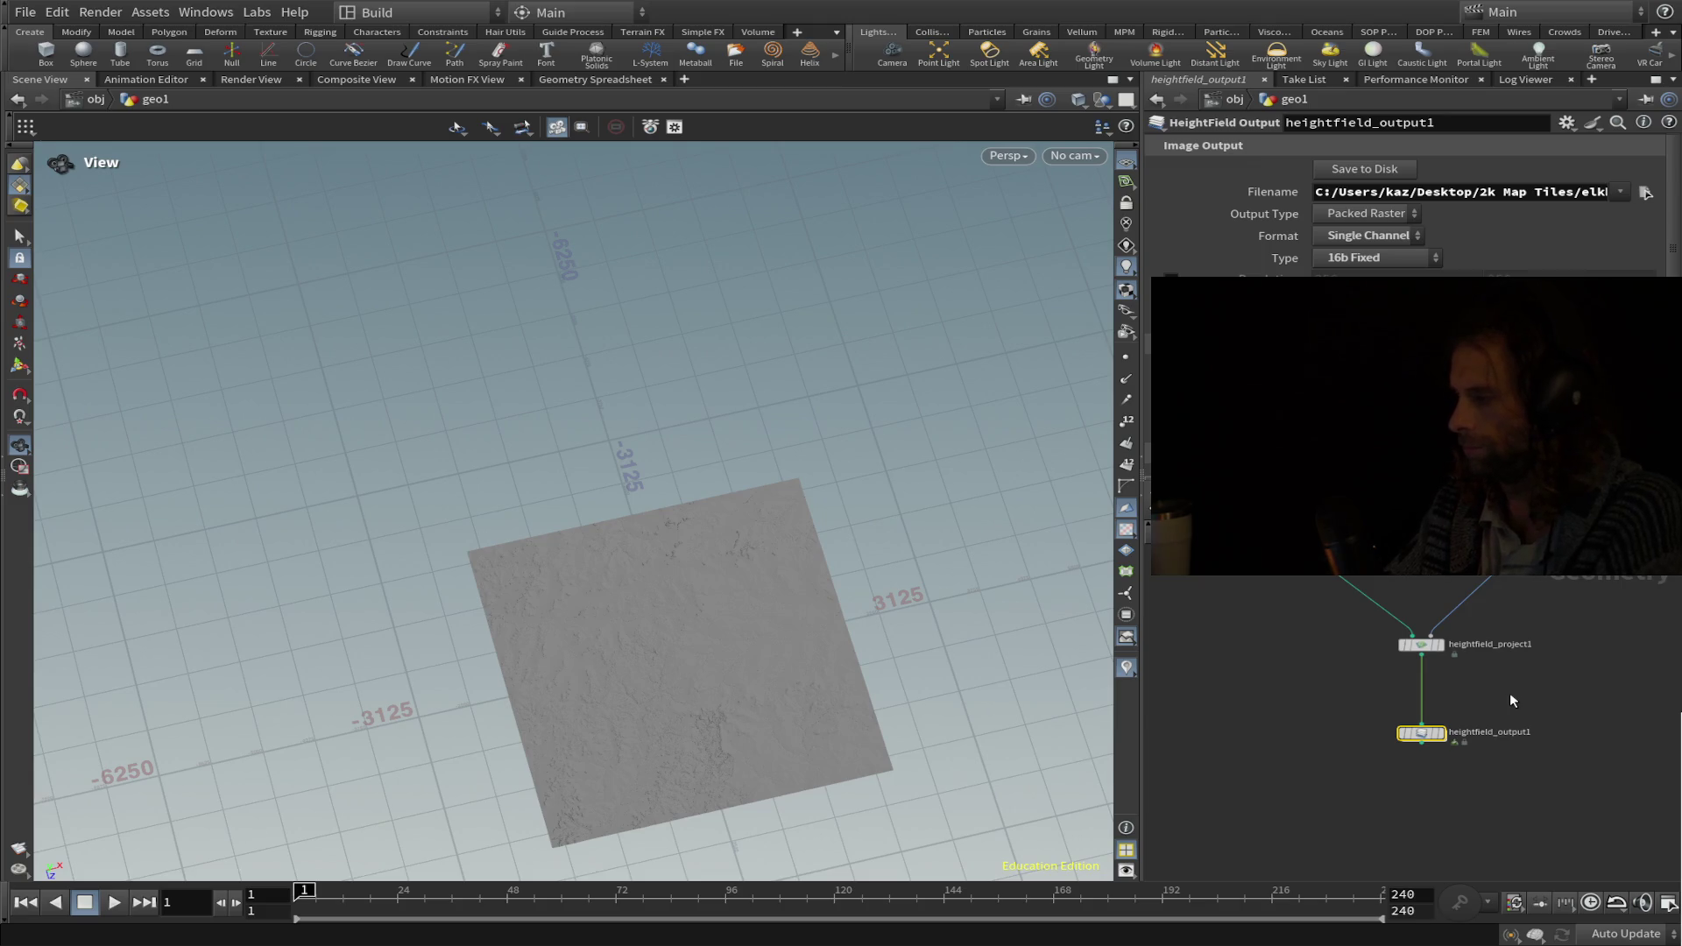
Add a HeightField Remap node and insert it between heightfield_project1 and heightfield_output1.
key("Tab")
type("remap")
key("Return")
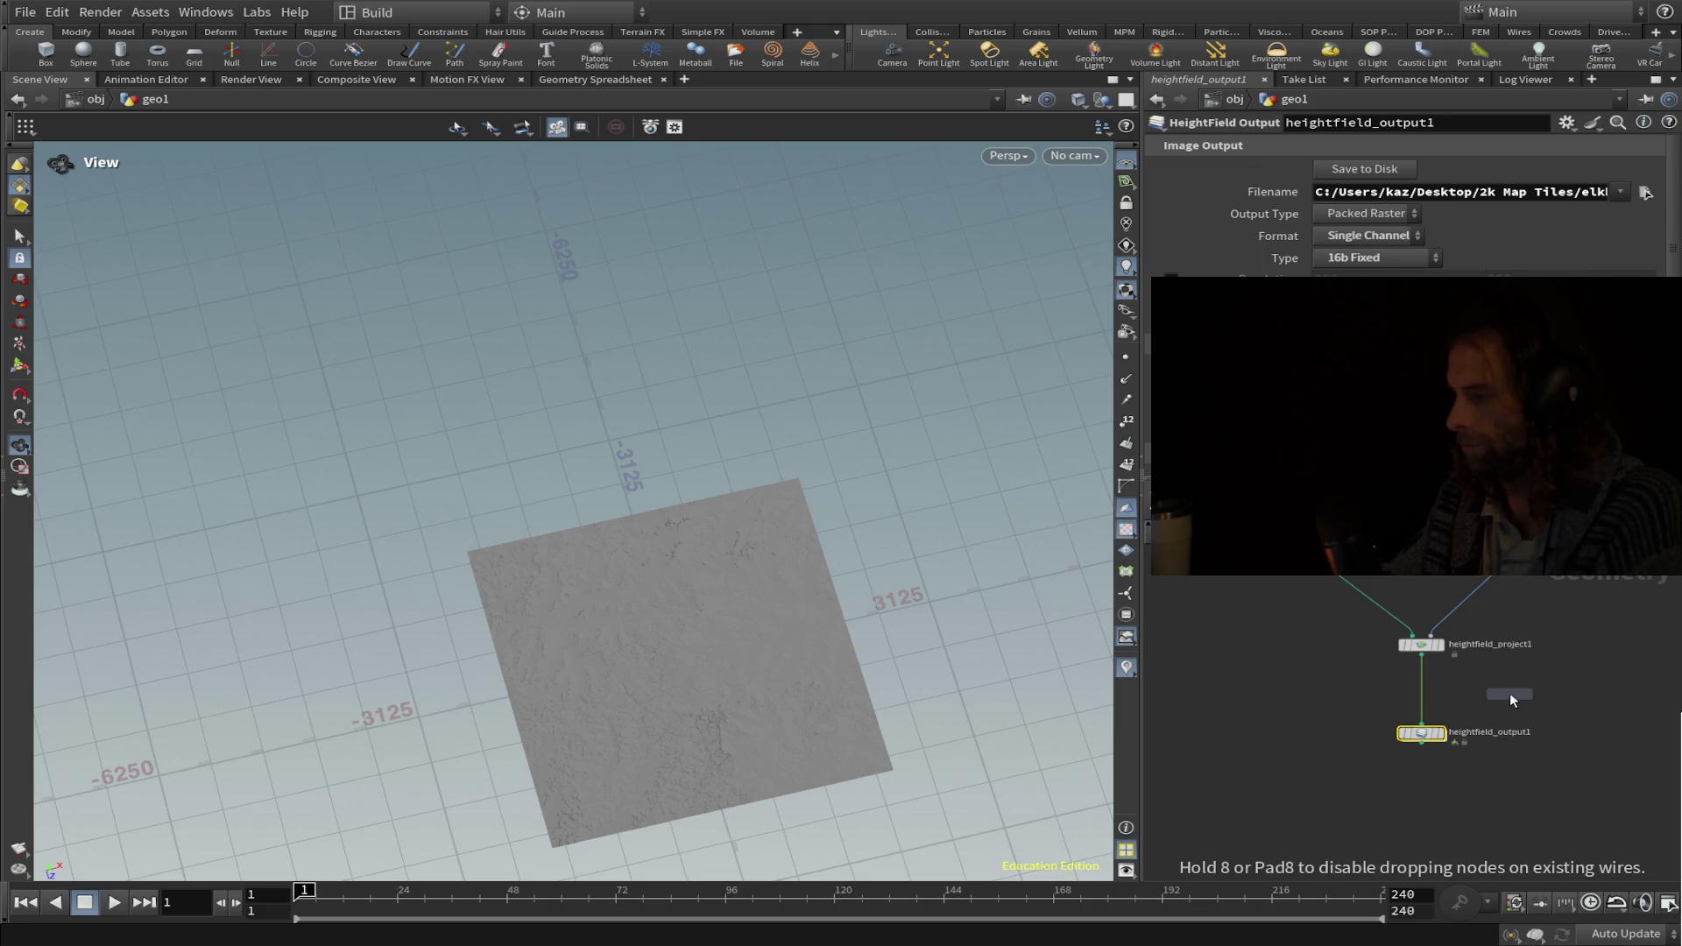
left_click(1540, 710)
double_click(1540, 708)
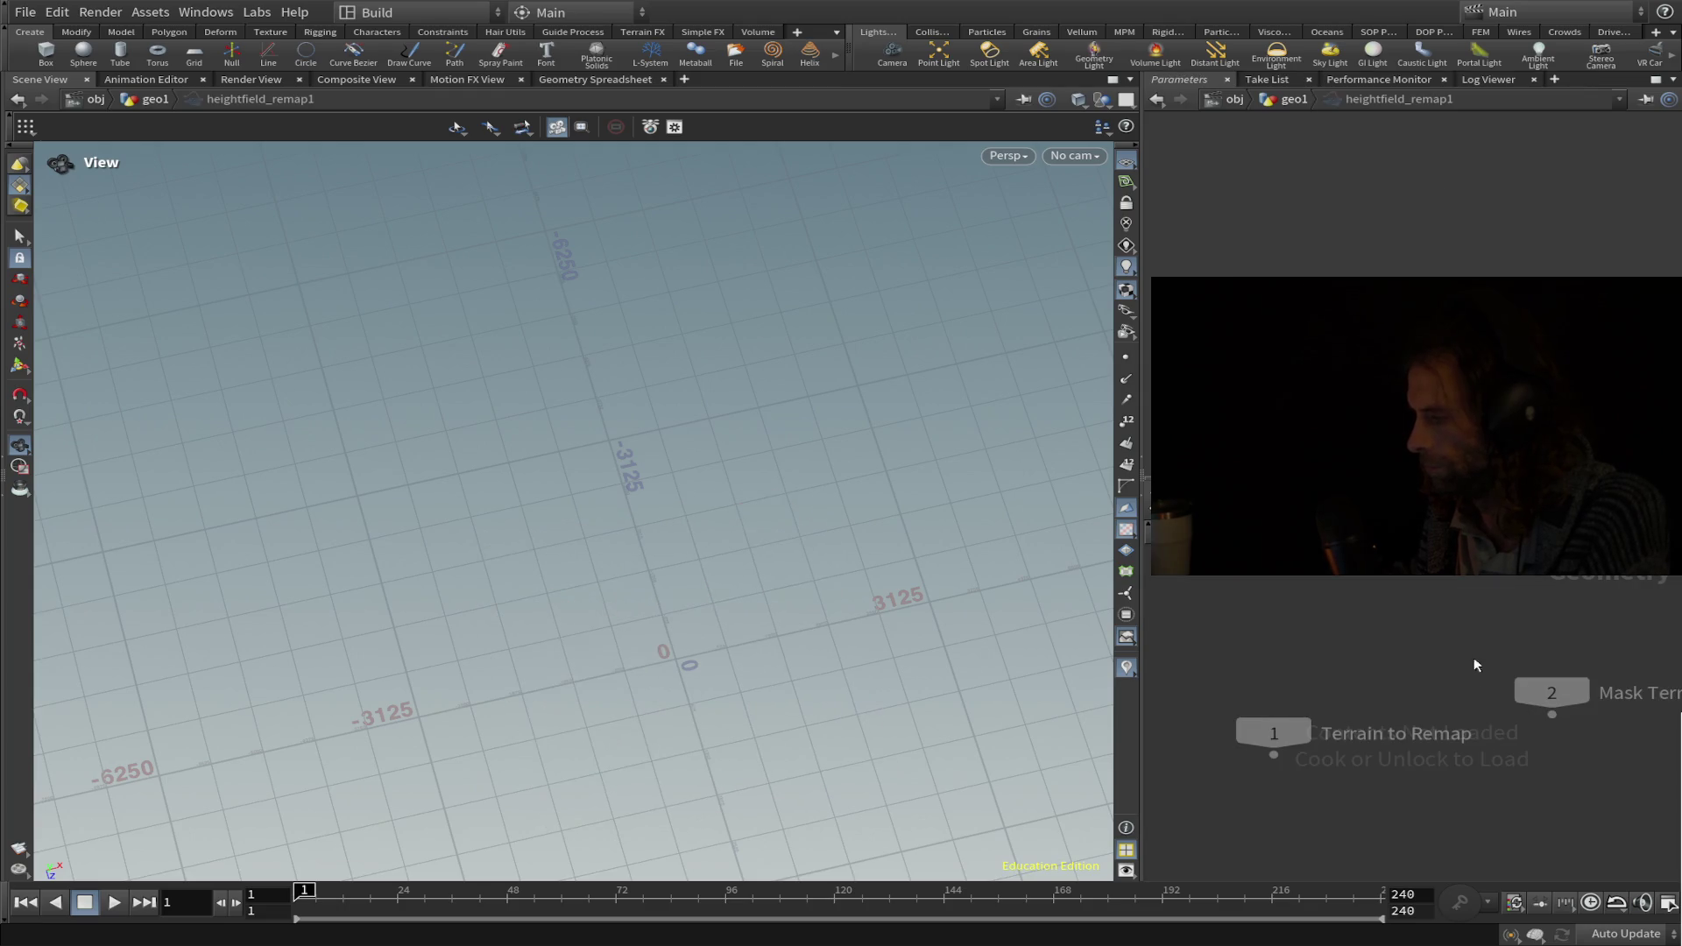
key("u")
left_click_drag(1525, 701, 1428, 698)
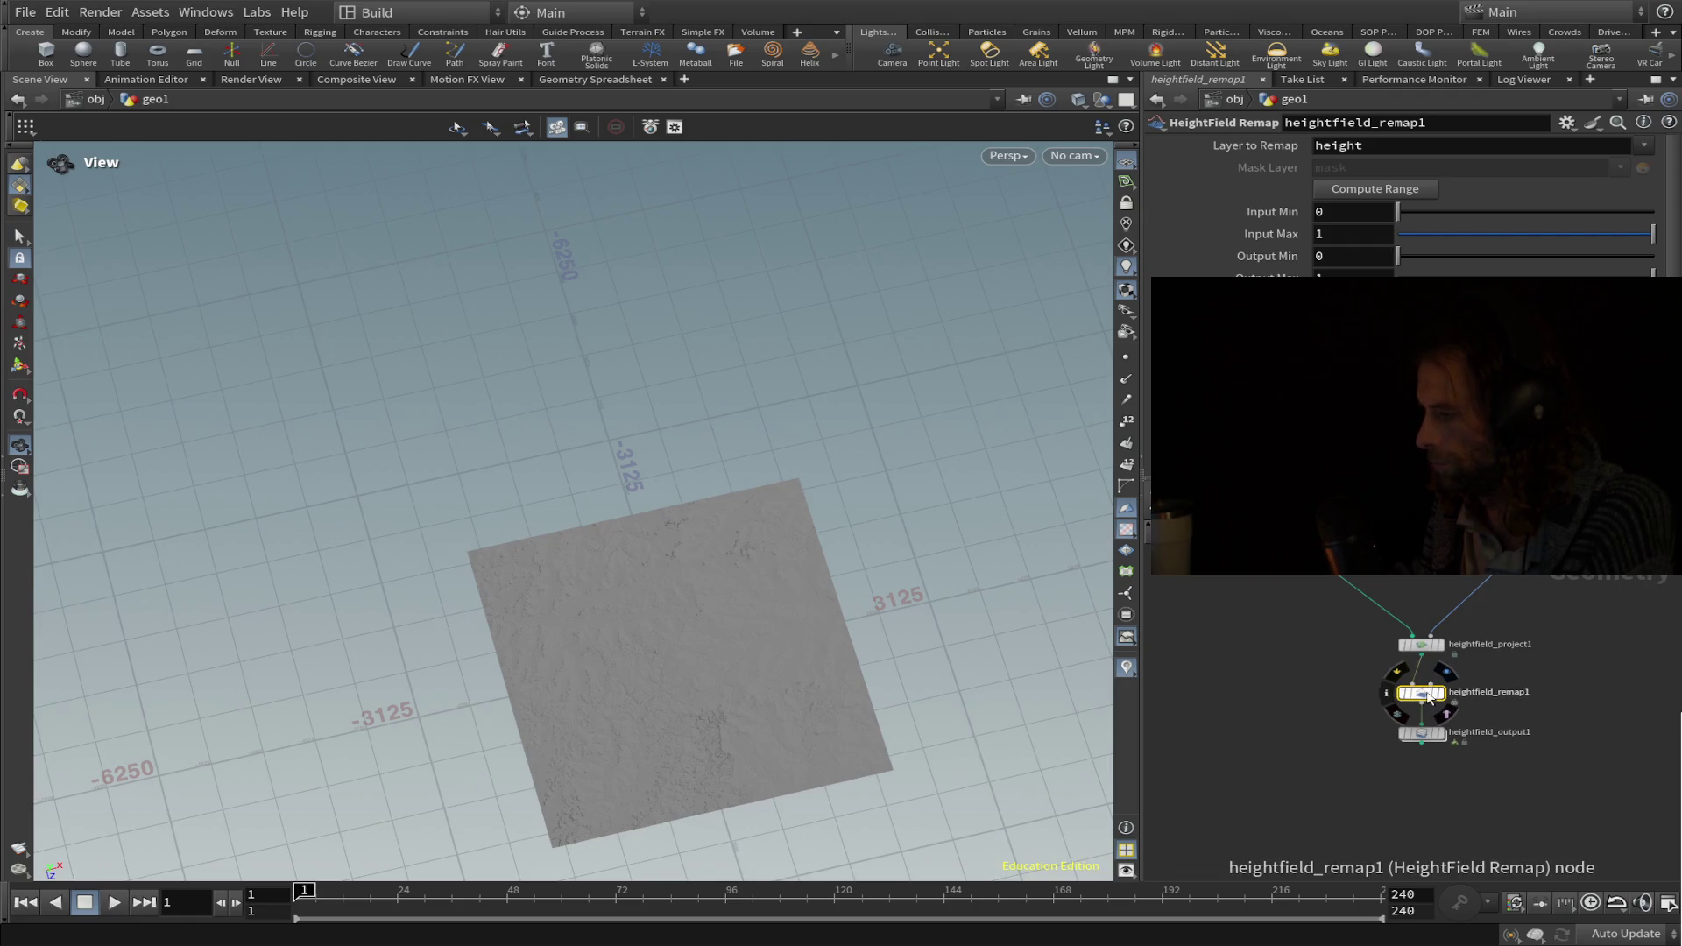
Compute the 300.184–368.824 height range and remap it to Output Min 0 and Output Max 1.
left_click(1393, 190)
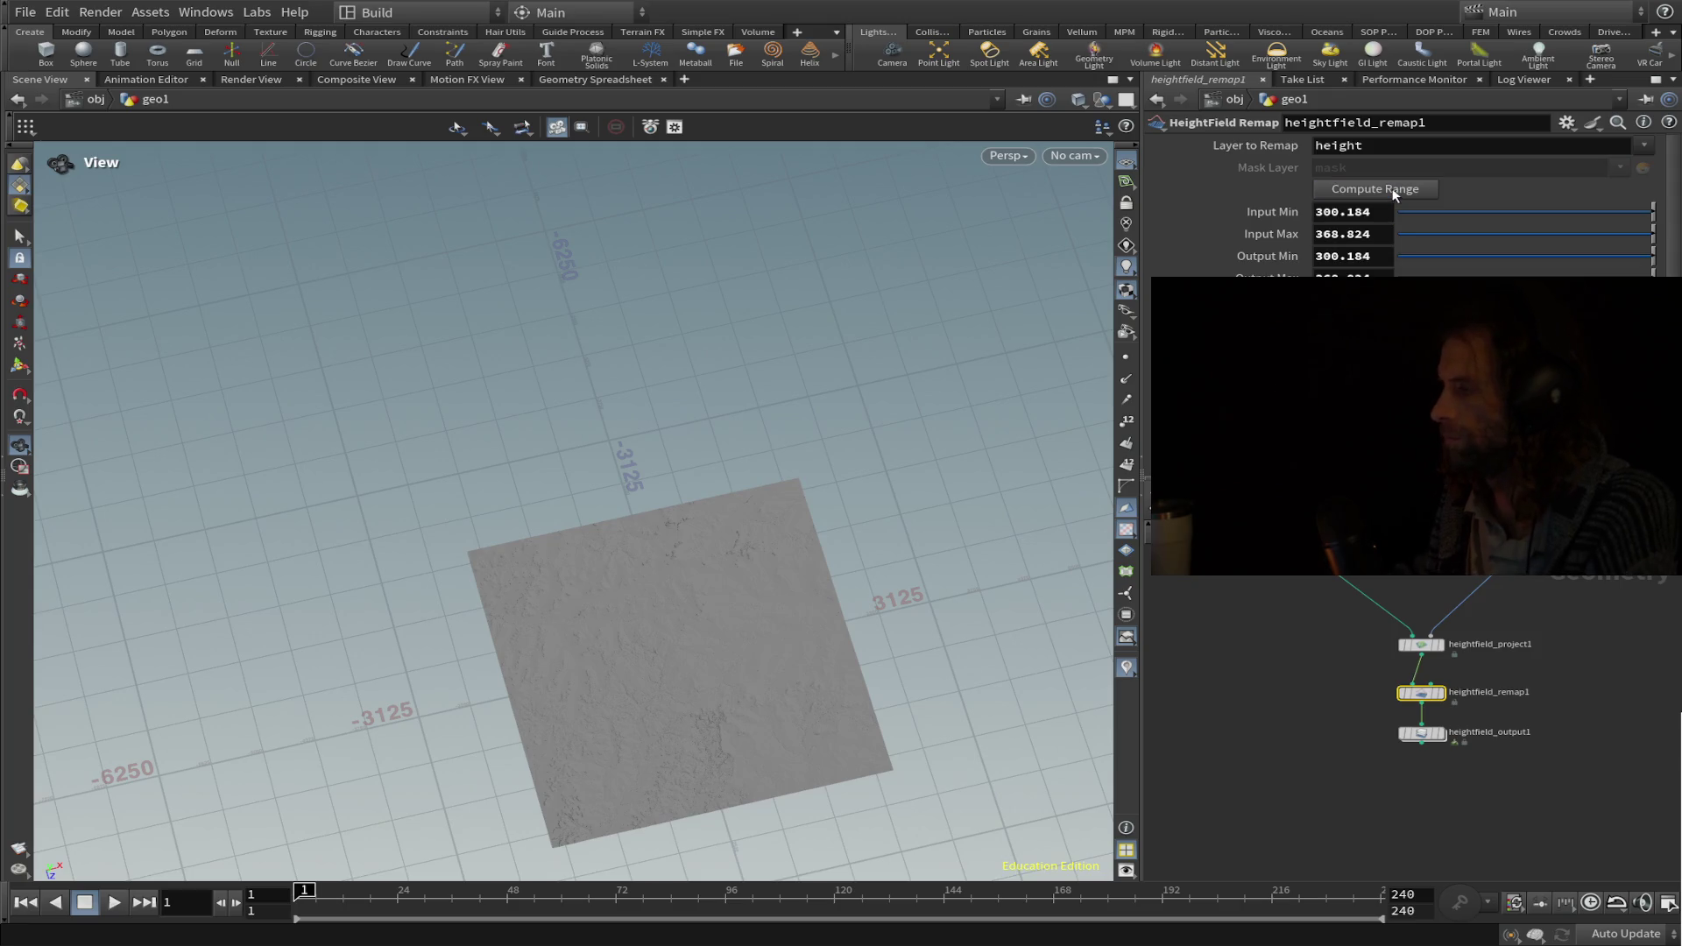
left_click(1354, 256)
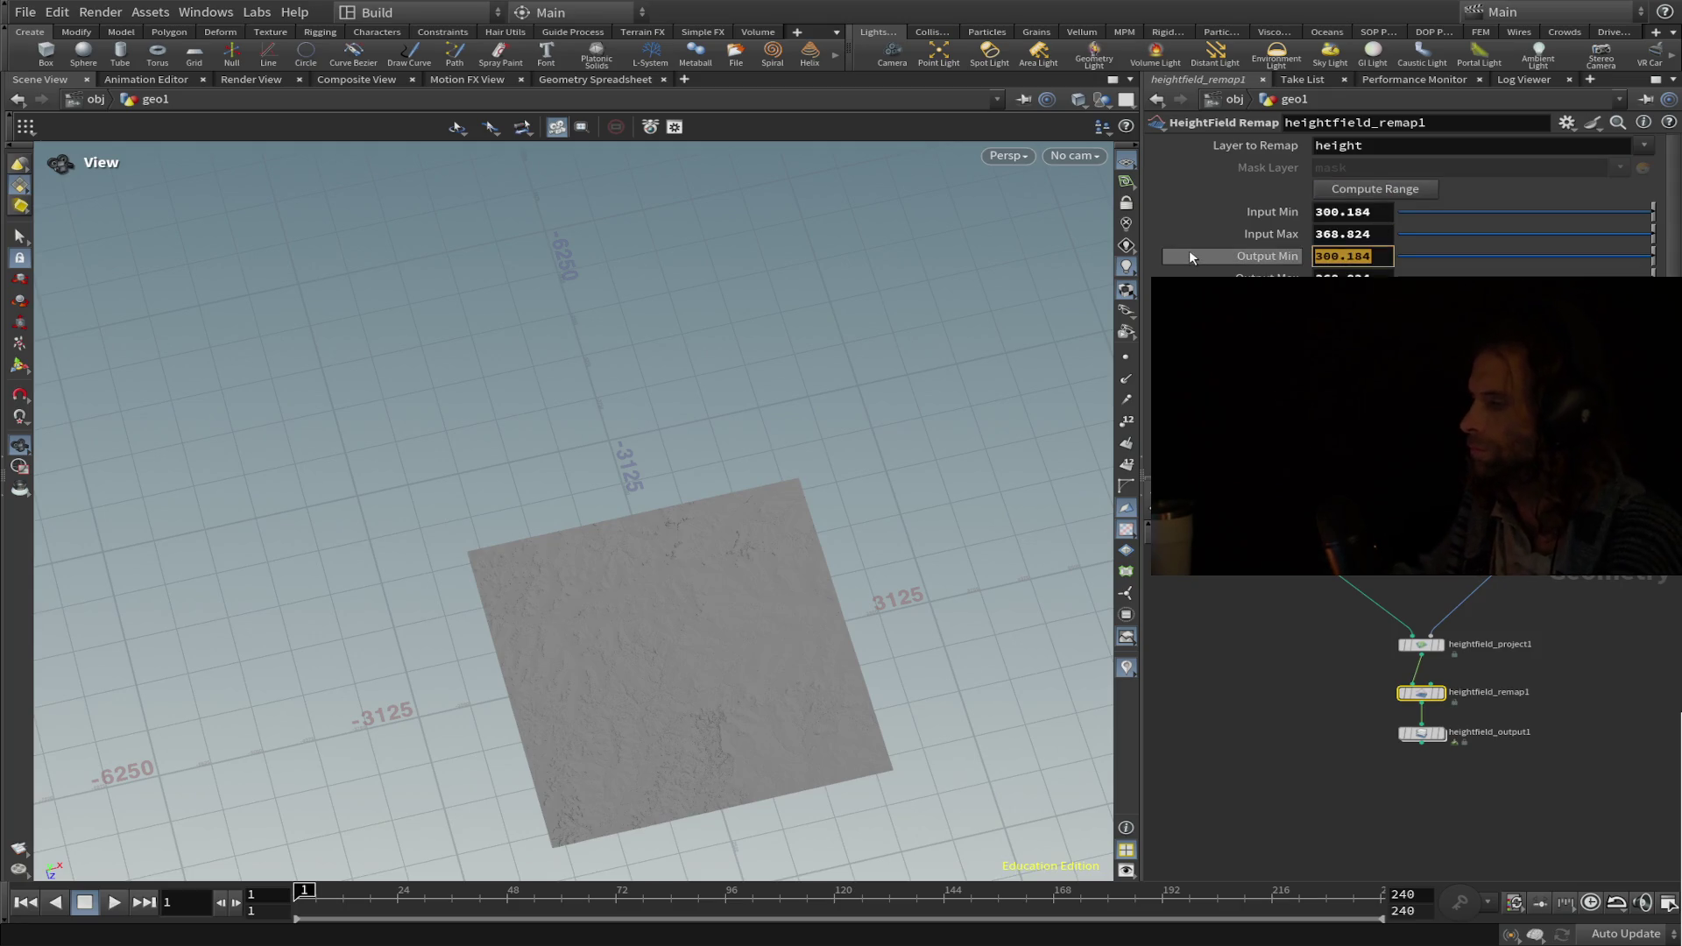
type("0")
key("Tab")
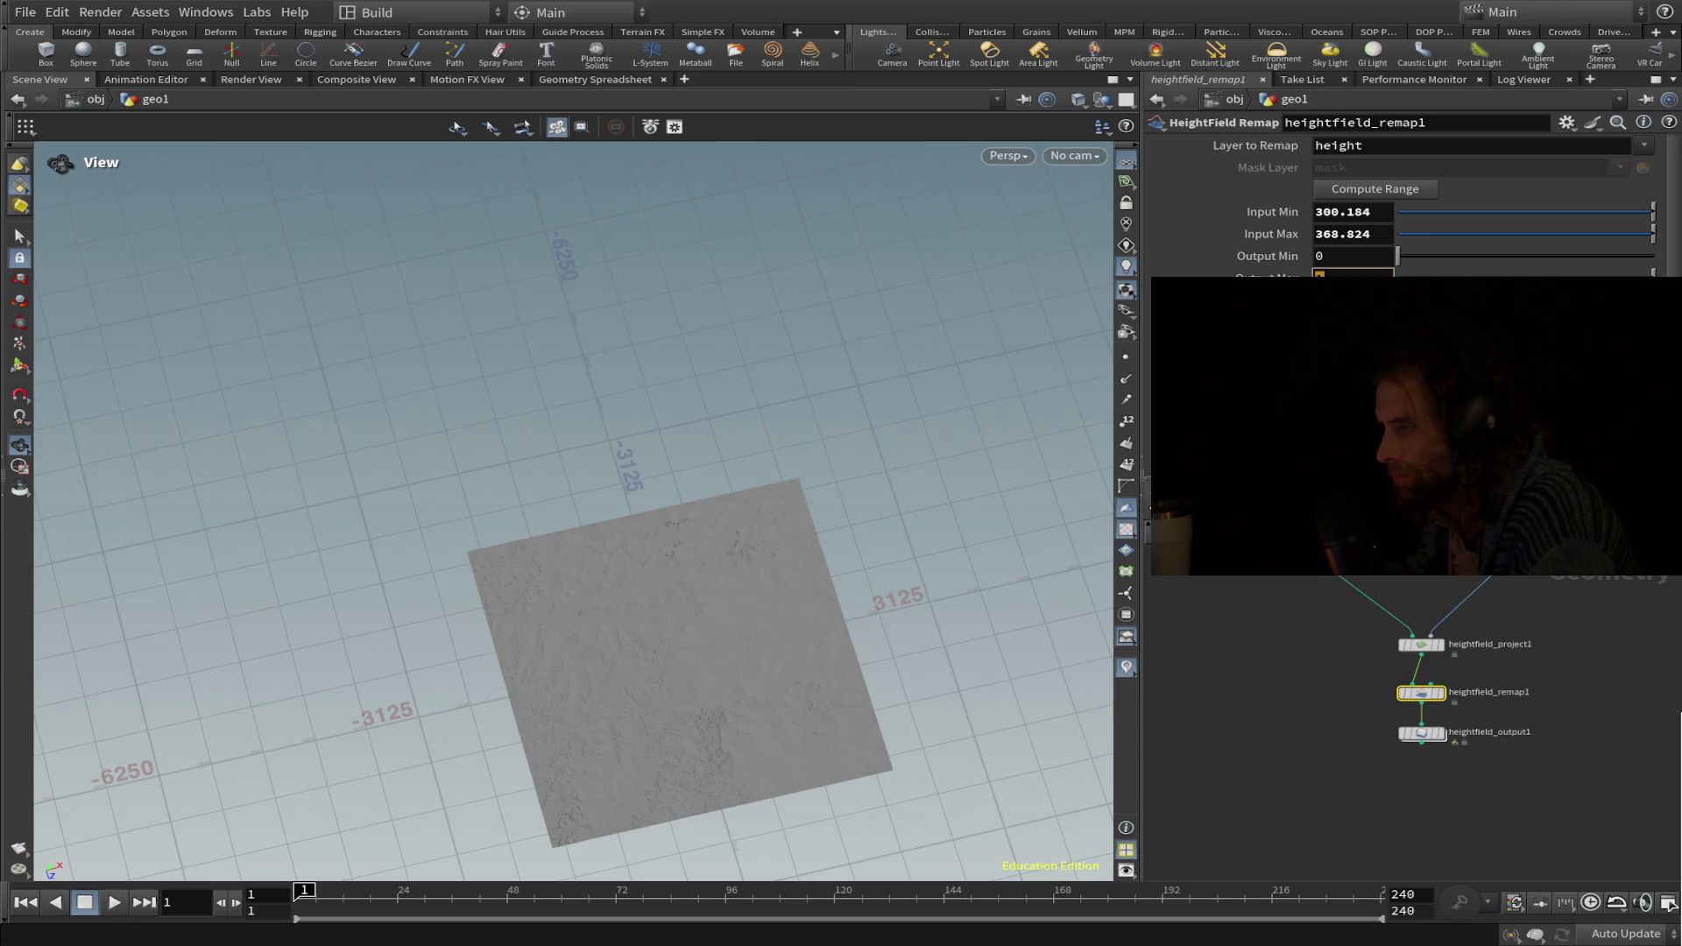
key("Return")
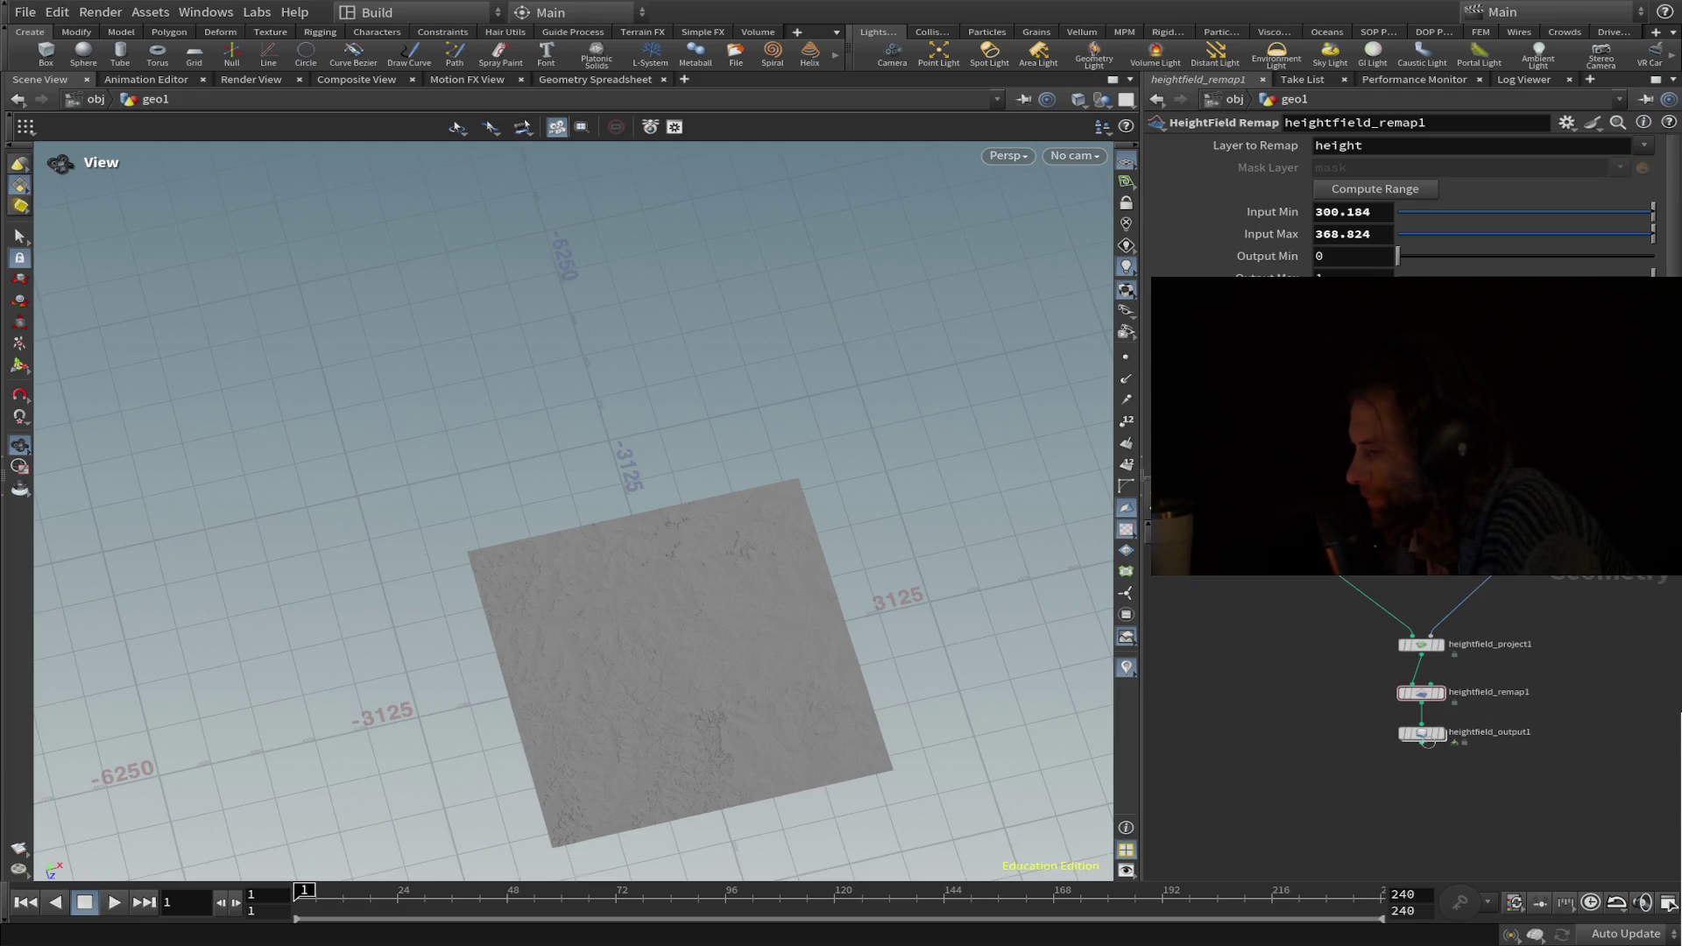
Review the heightfield_output1, heightfield_project1 and heightfield_remap1 settings.
double_click(1423, 736)
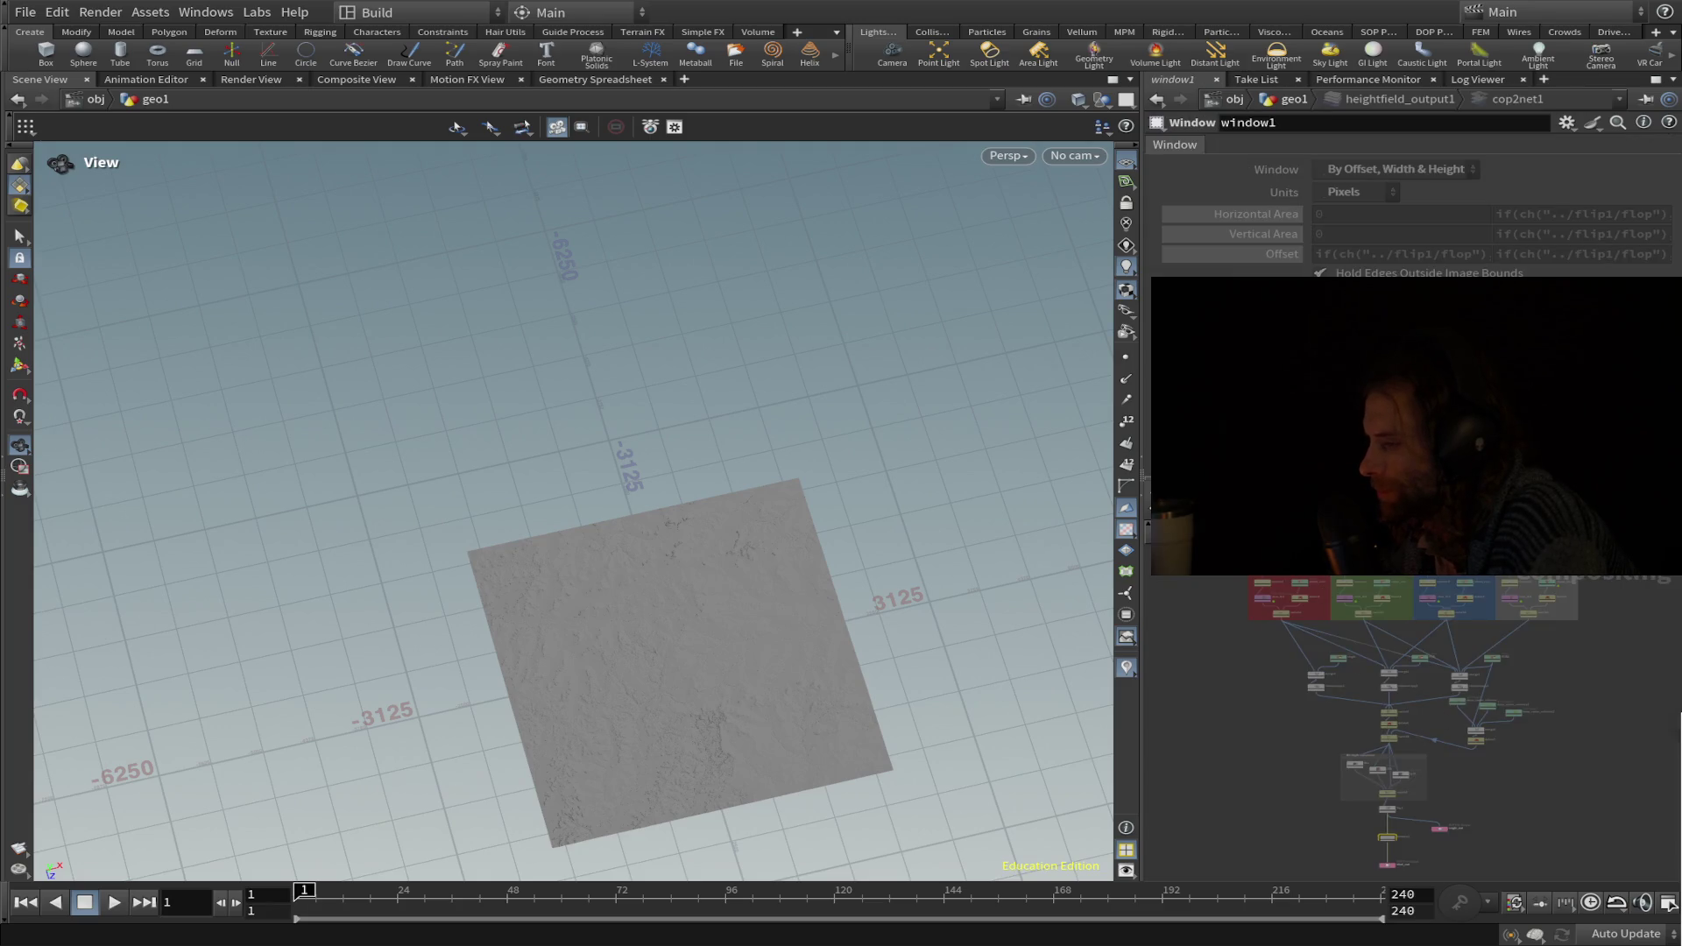
key("u")
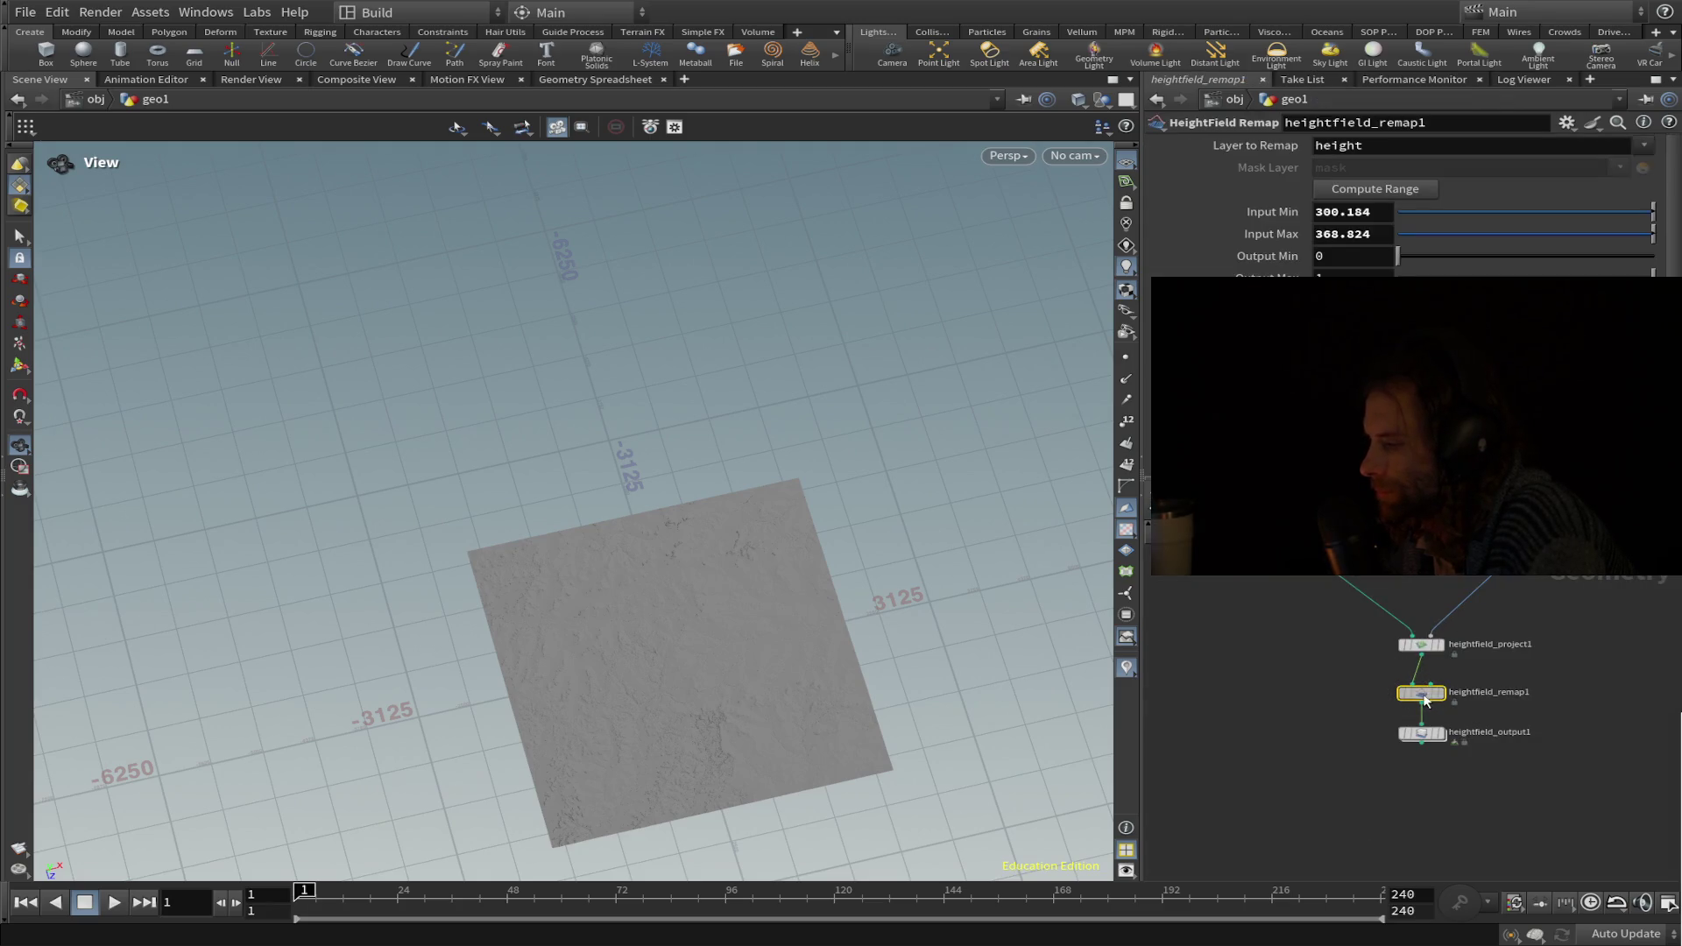
left_click(1424, 647)
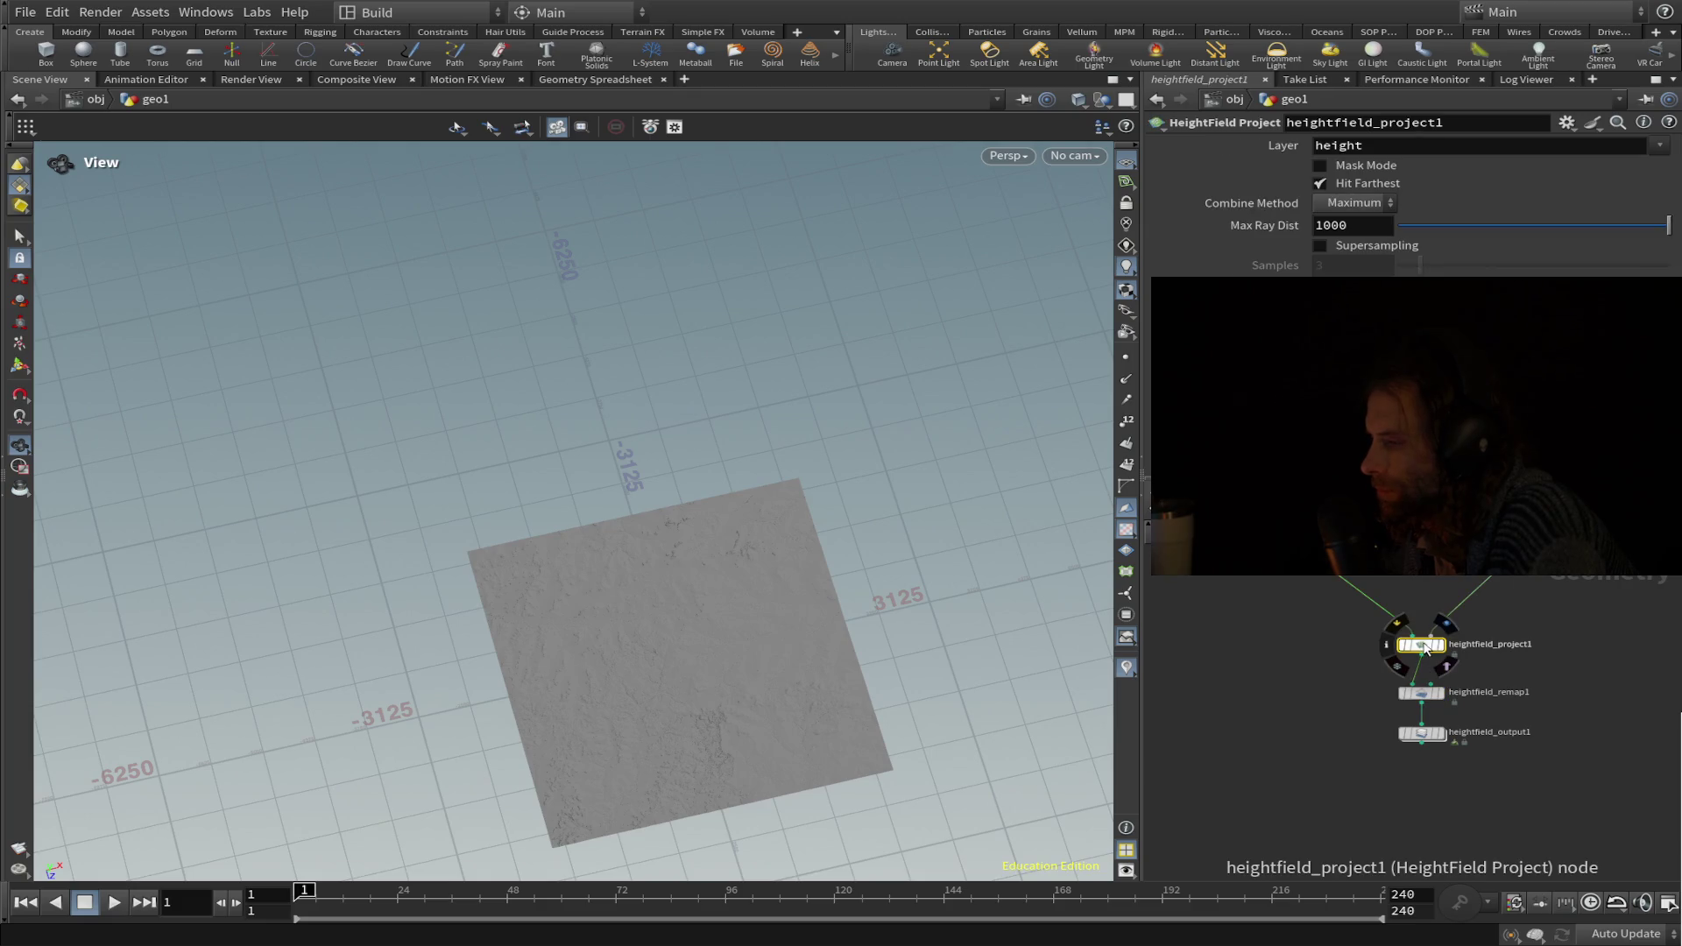
left_click(1424, 698)
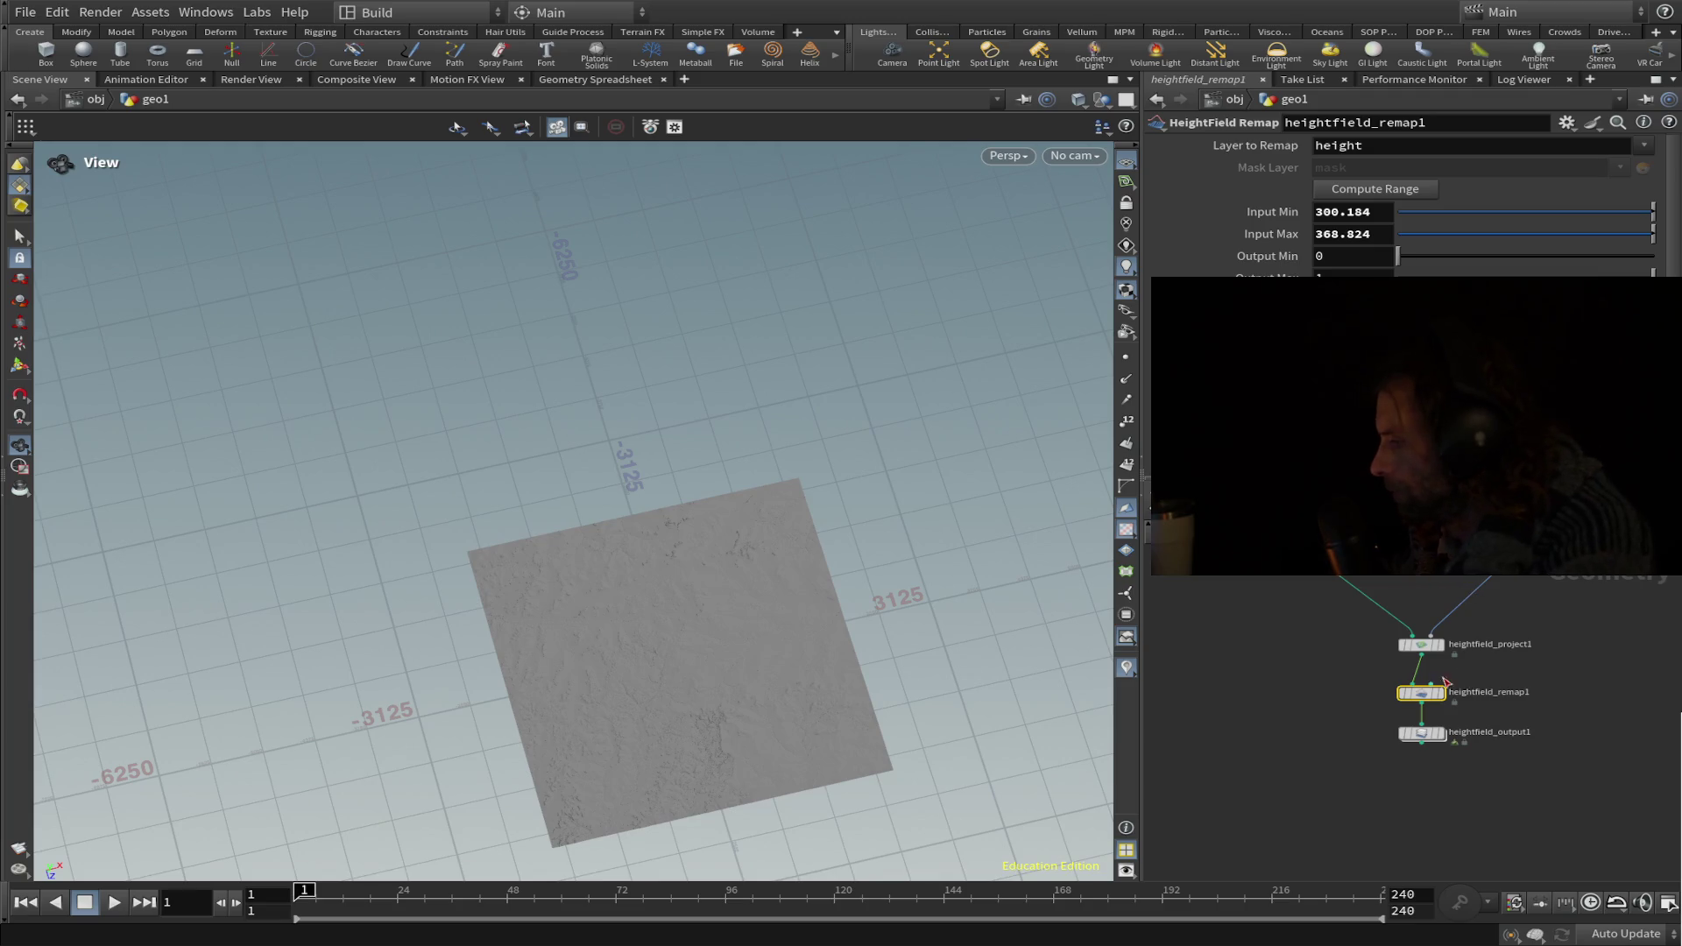
Save the remapped Single Channel 16b Fixed heightmap to disk from heightfield_output1.
mouse_move(1422, 697)
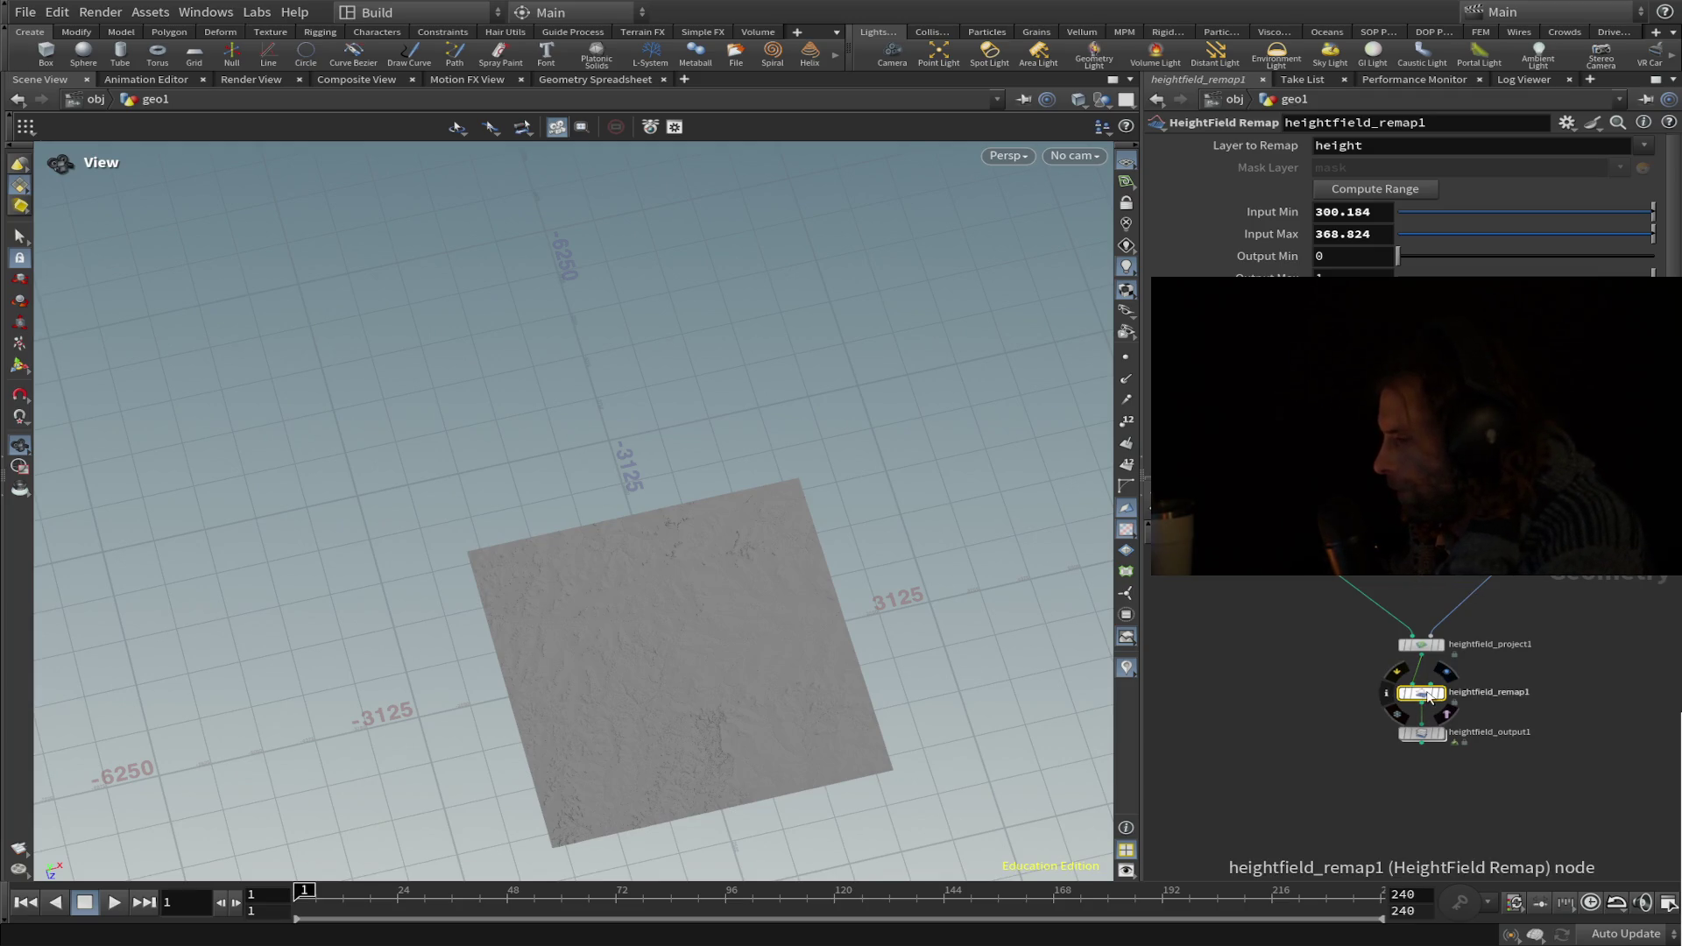
left_click(1428, 733)
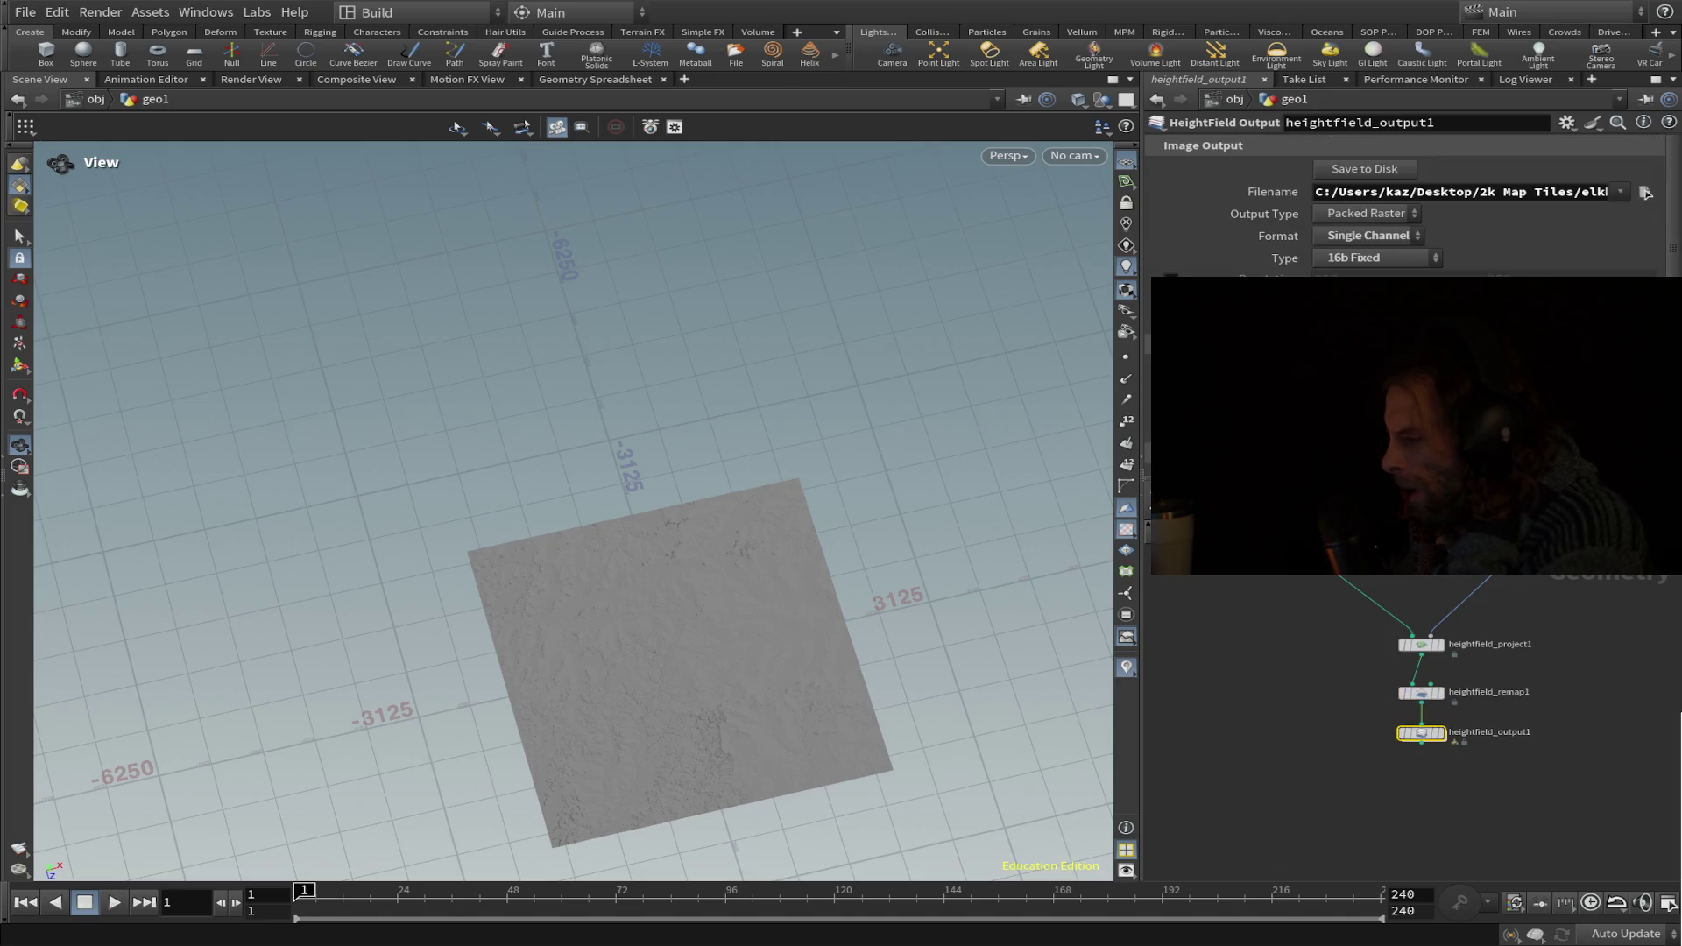
left_click(1369, 172)
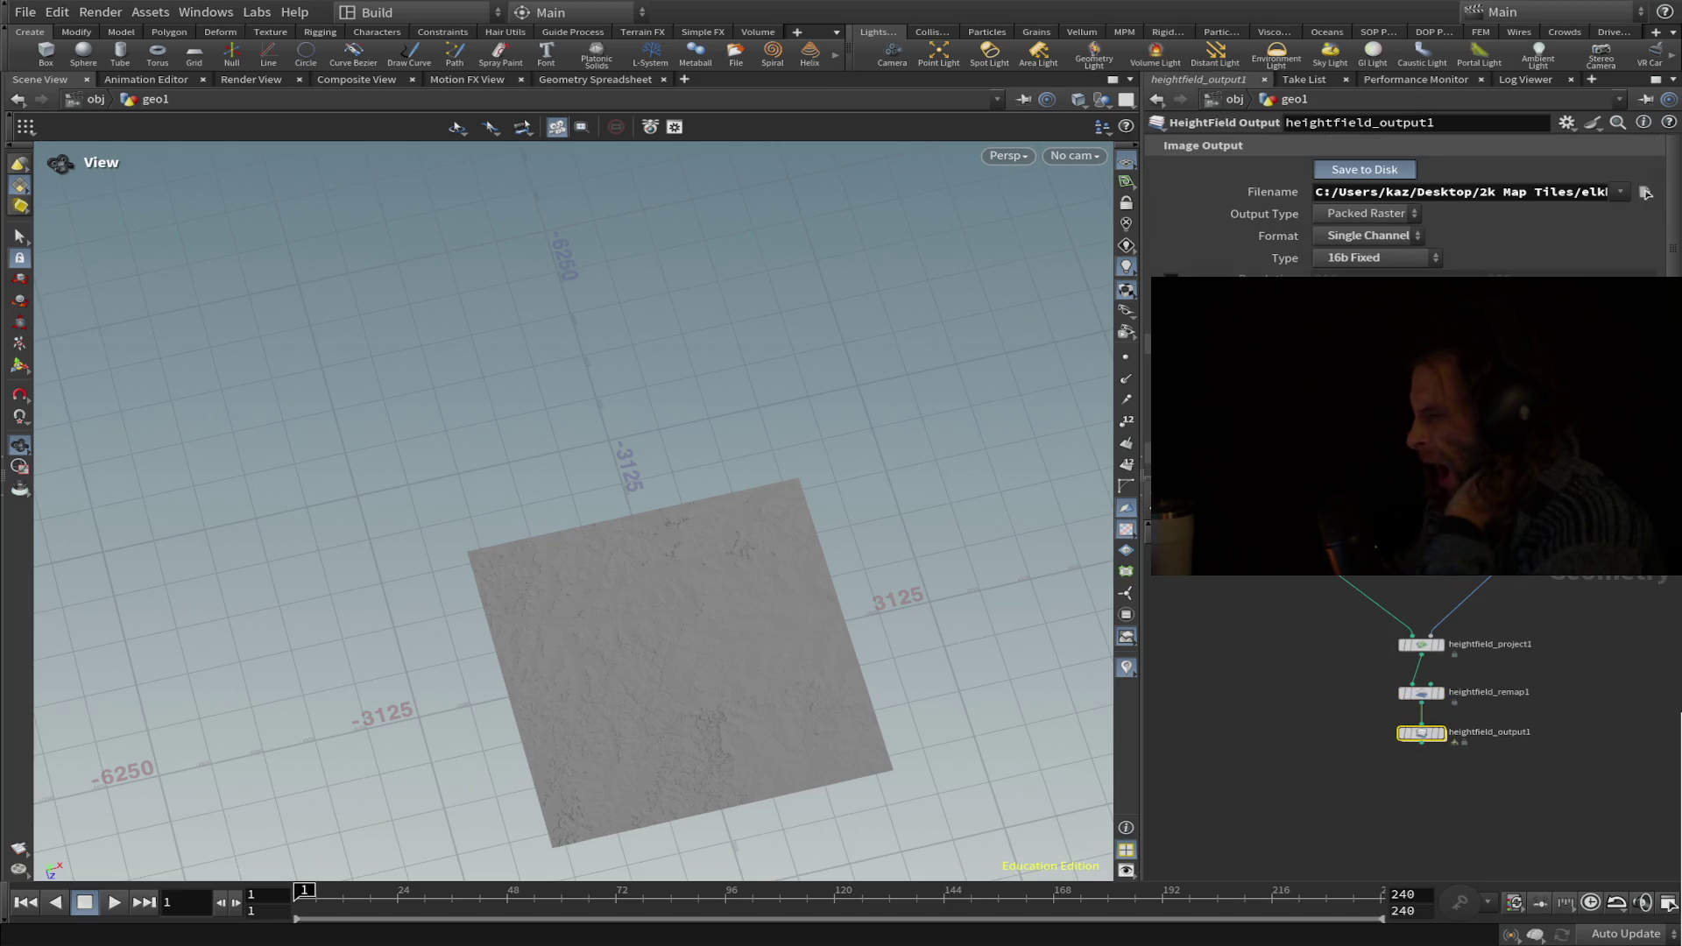
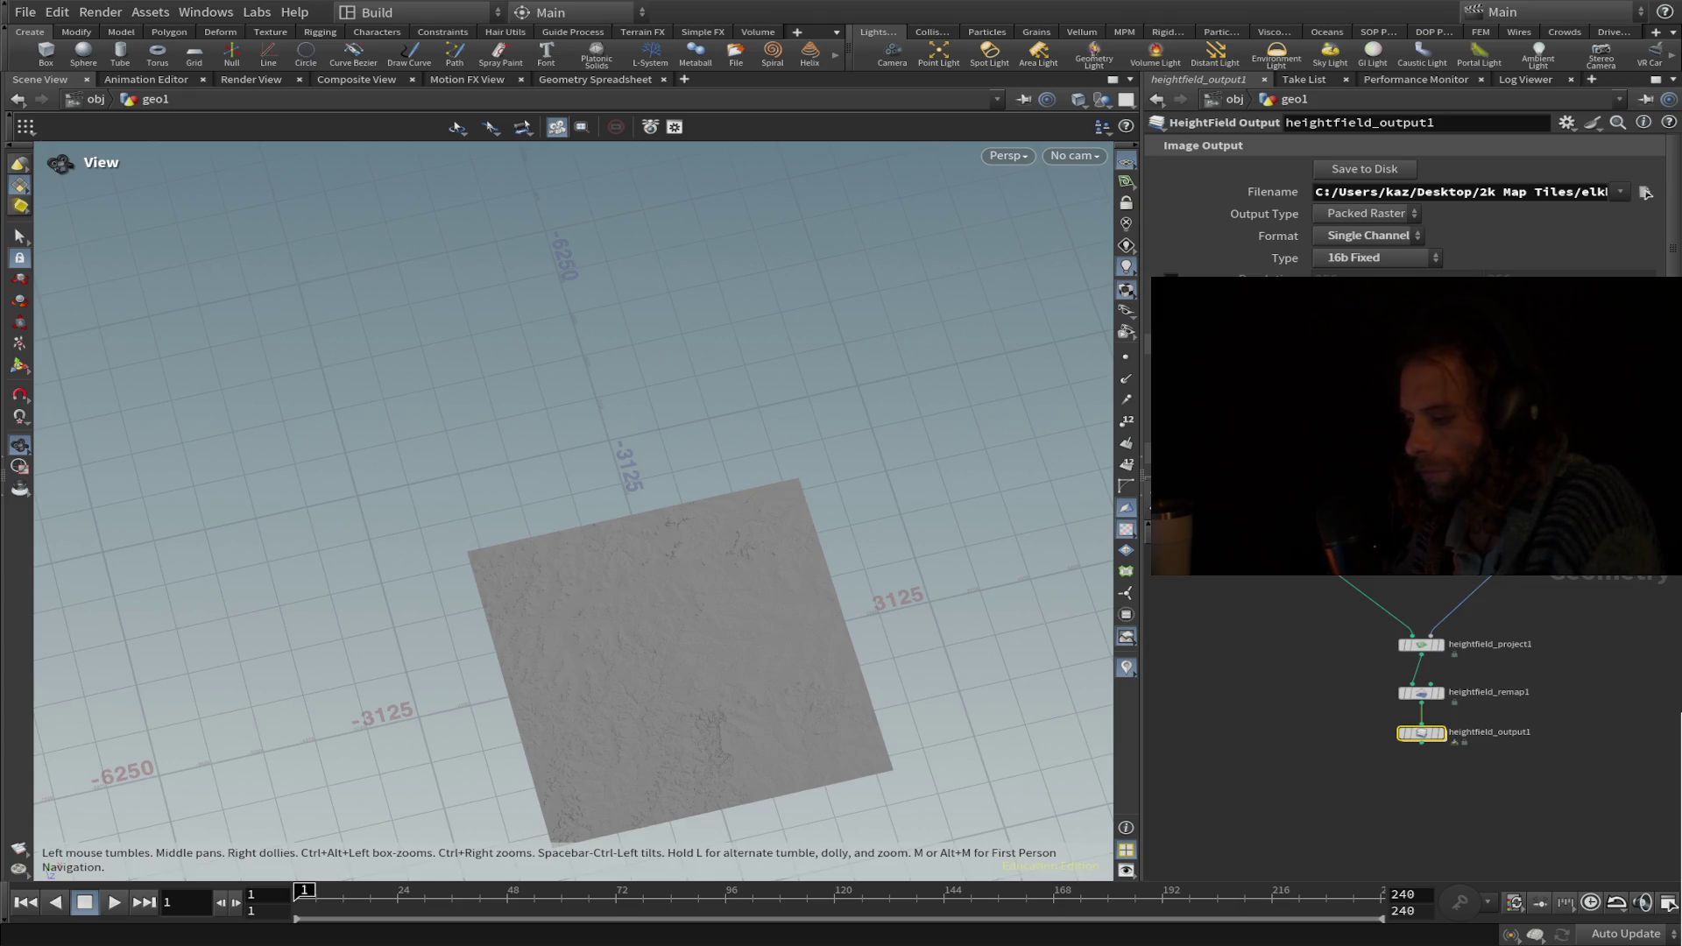
Select heightfield_remap1 and highlight its Input Max value of 368.824 for editing.
left_click(1421, 693)
left_click_drag(1377, 234, 1197, 233)
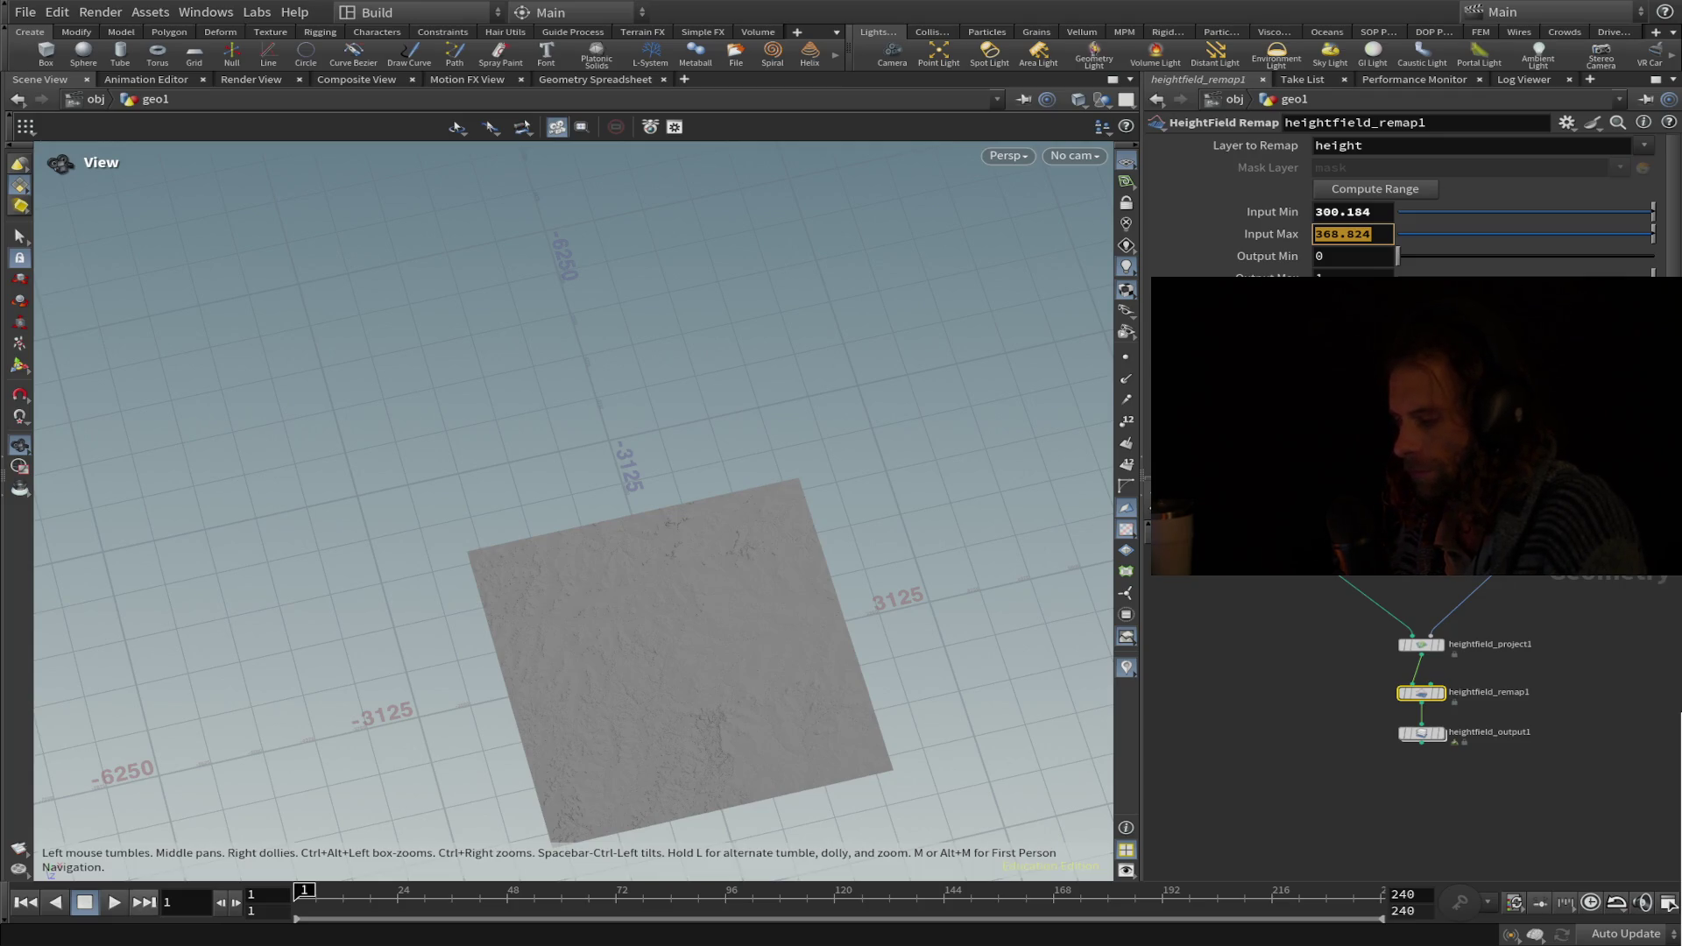
Compute Range so Output Min becomes 300.184, then select the Input Min field.
left_click(1375, 189)
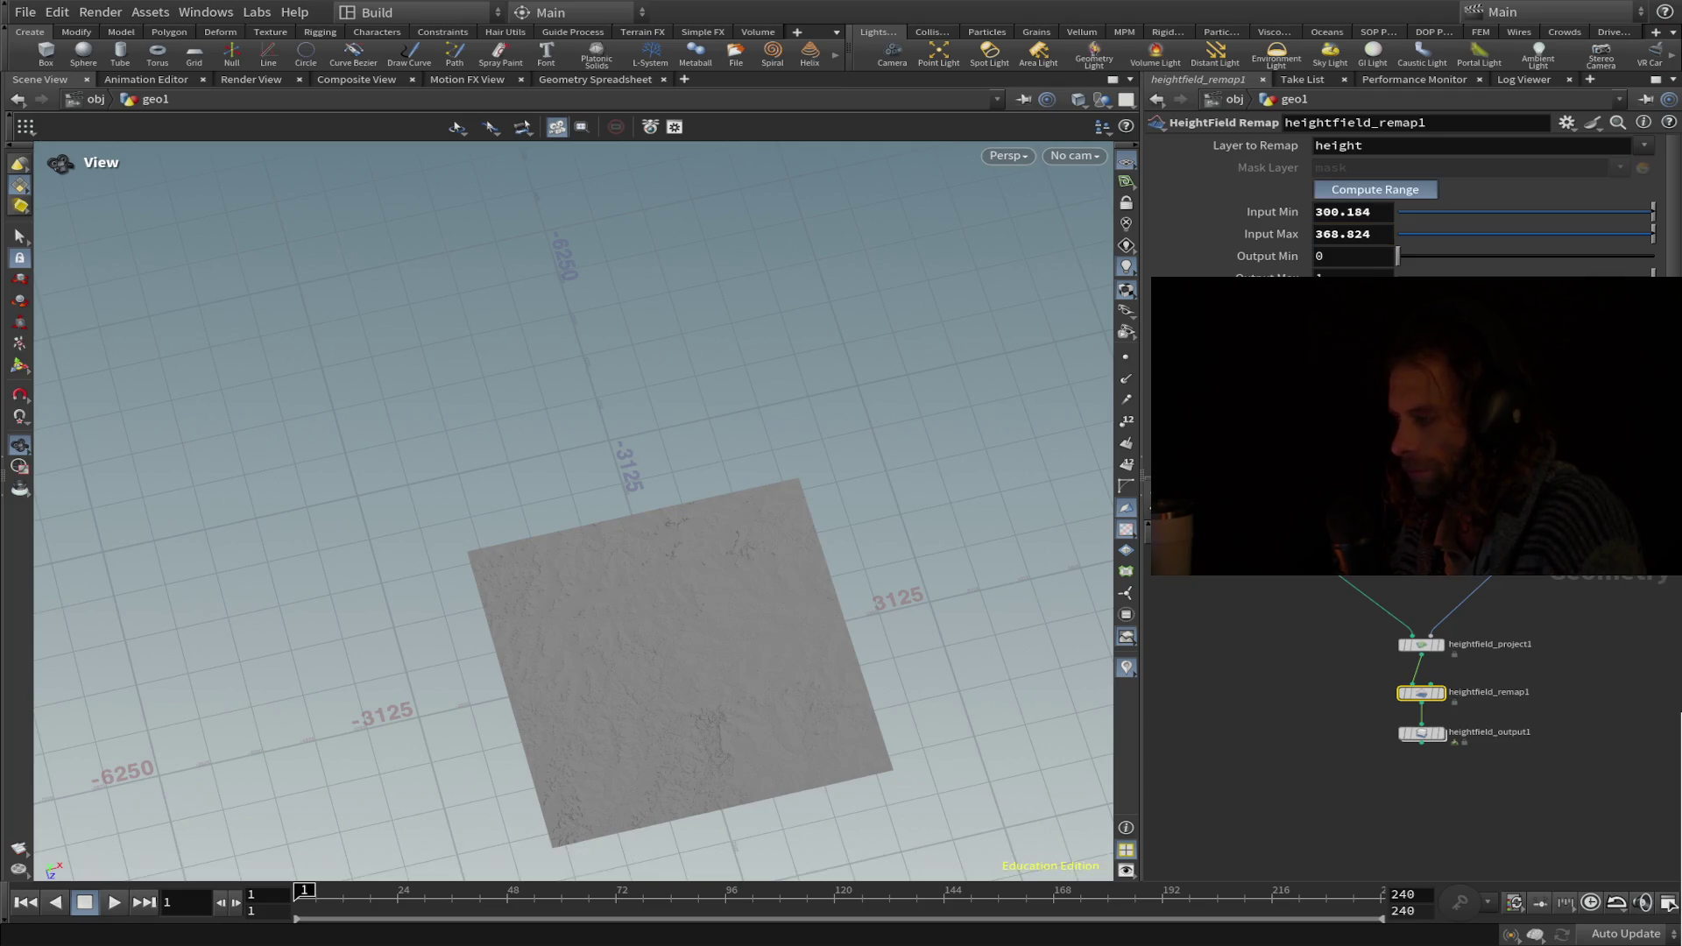
double_click(1367, 215)
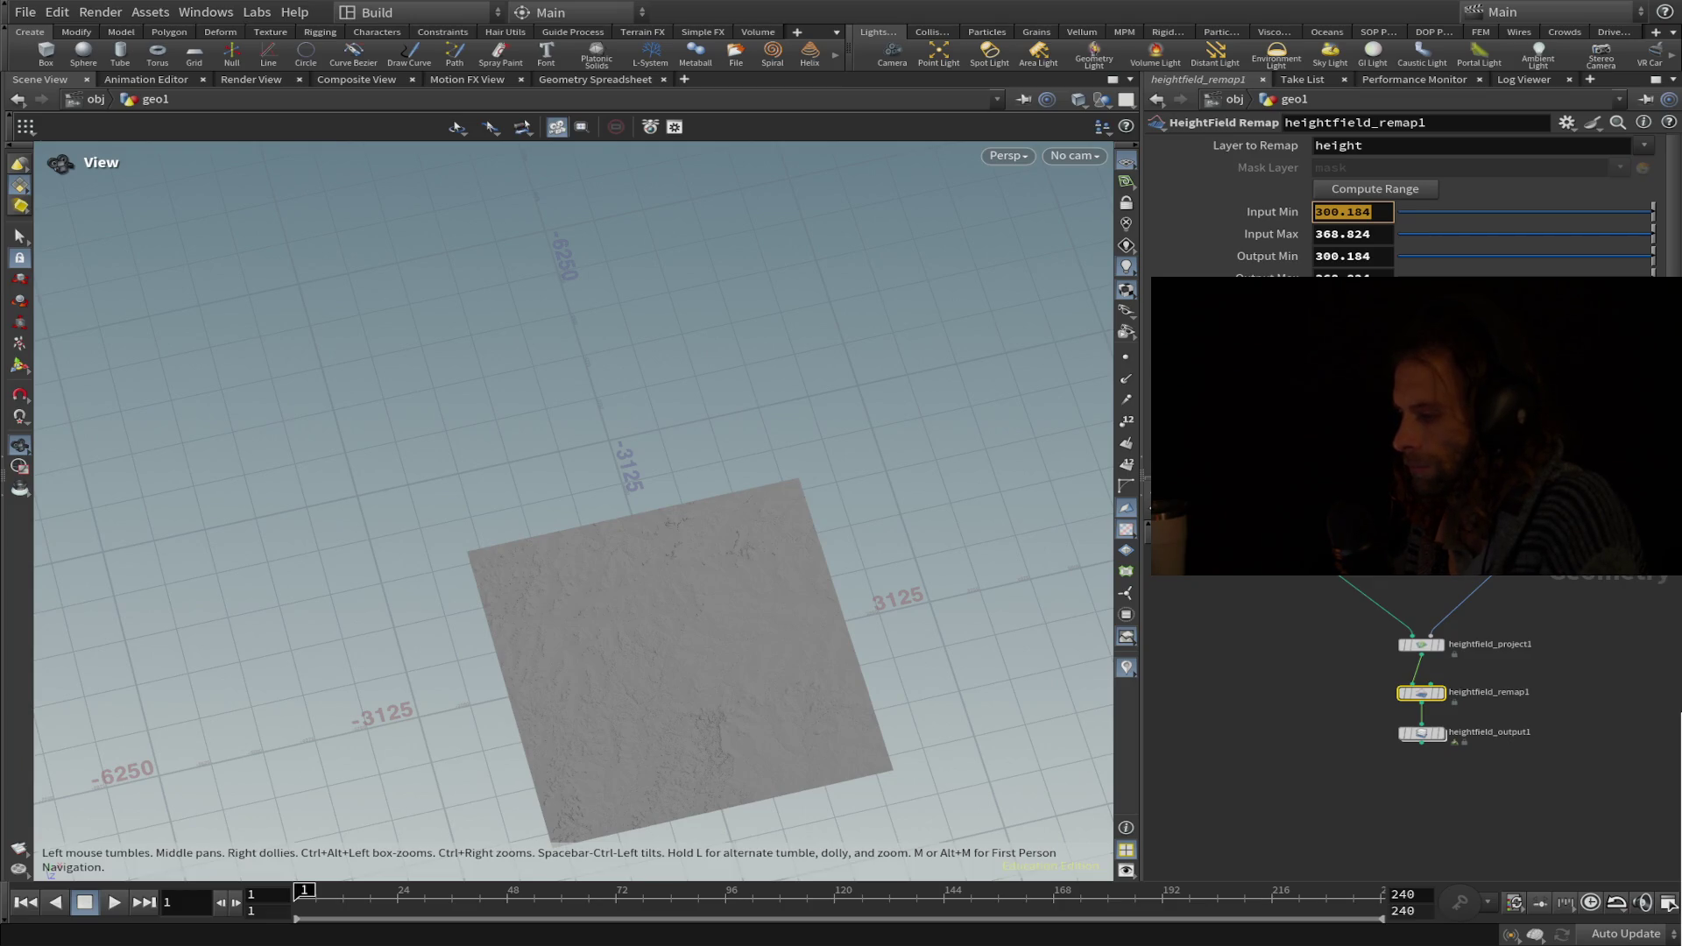
Confirm the unchanged Input Min value, leaving an empty scene with only the grid.
key("Return")
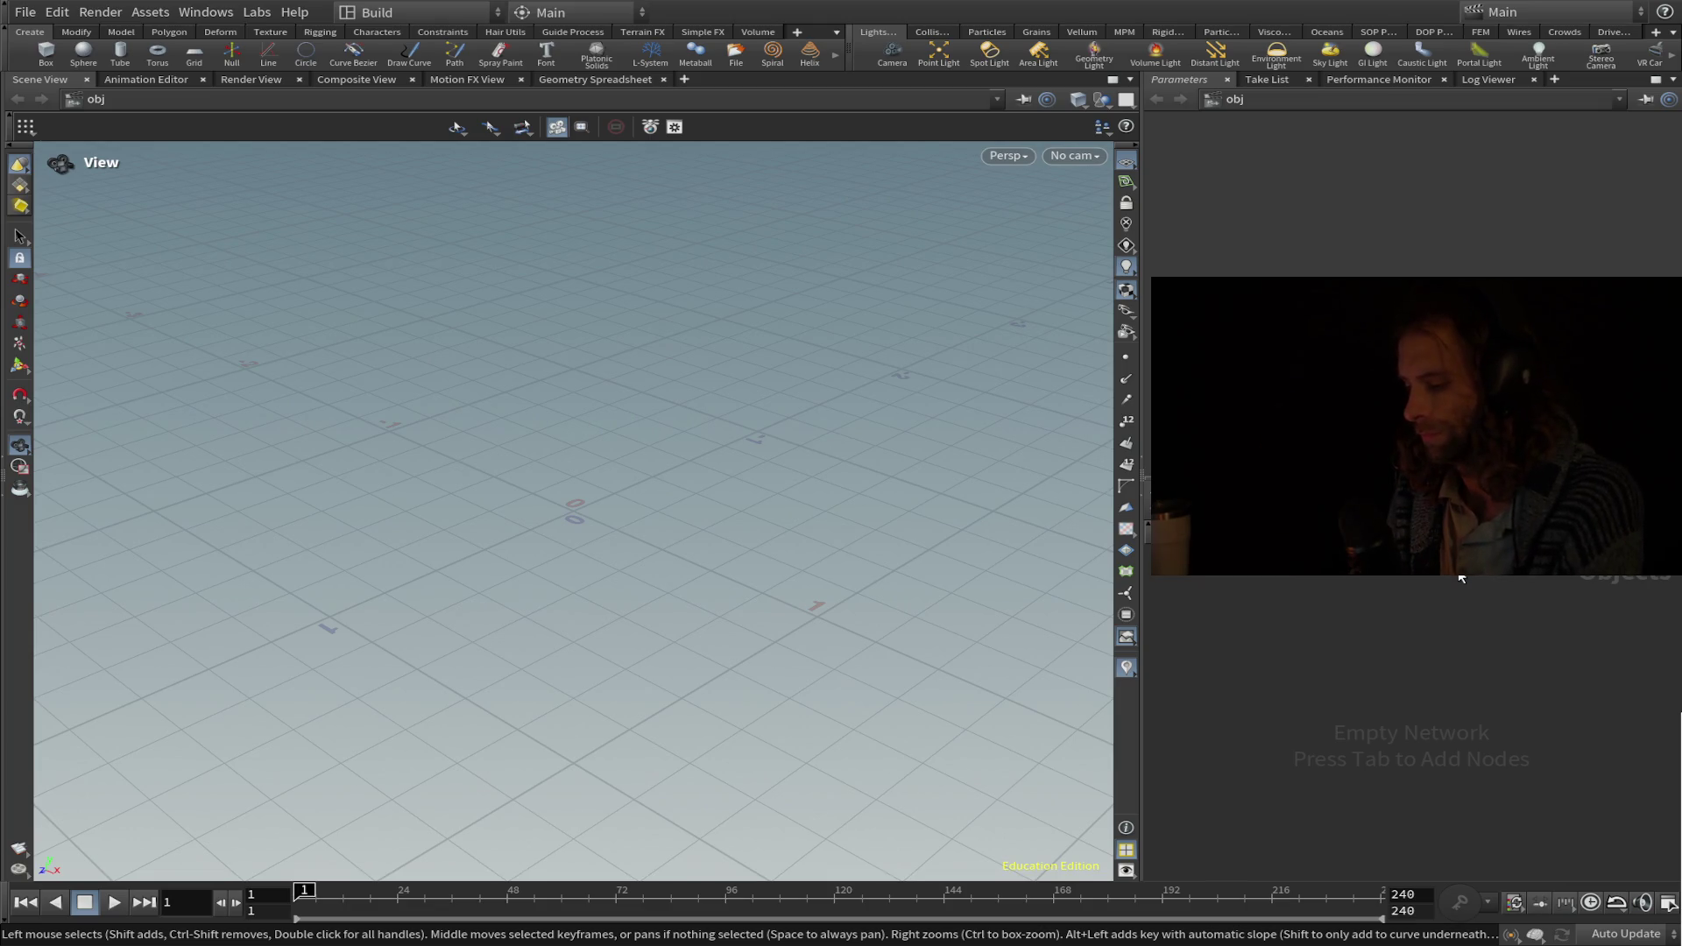
Create a geo1 Geometry container and dive inside it.
key("Tab")
type("geo")
key("Return")
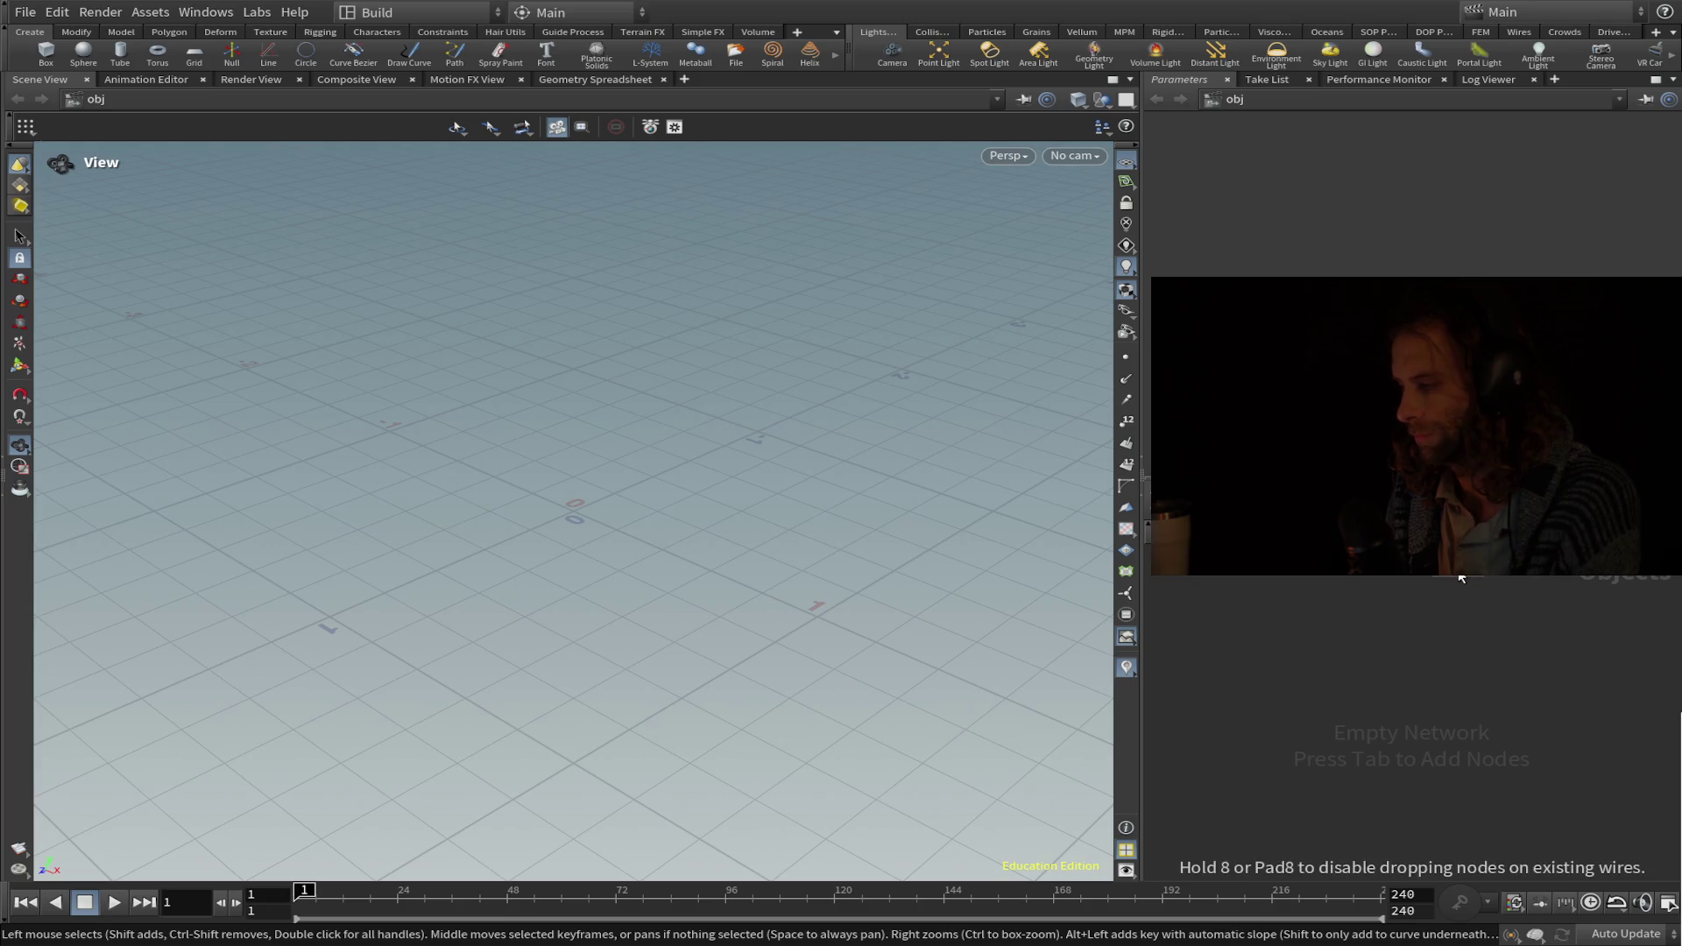
left_click(1461, 578)
key("Return")
Add a HeightField File node inside geo1, still reading default.pic.
key("g")
key("BackSpace")
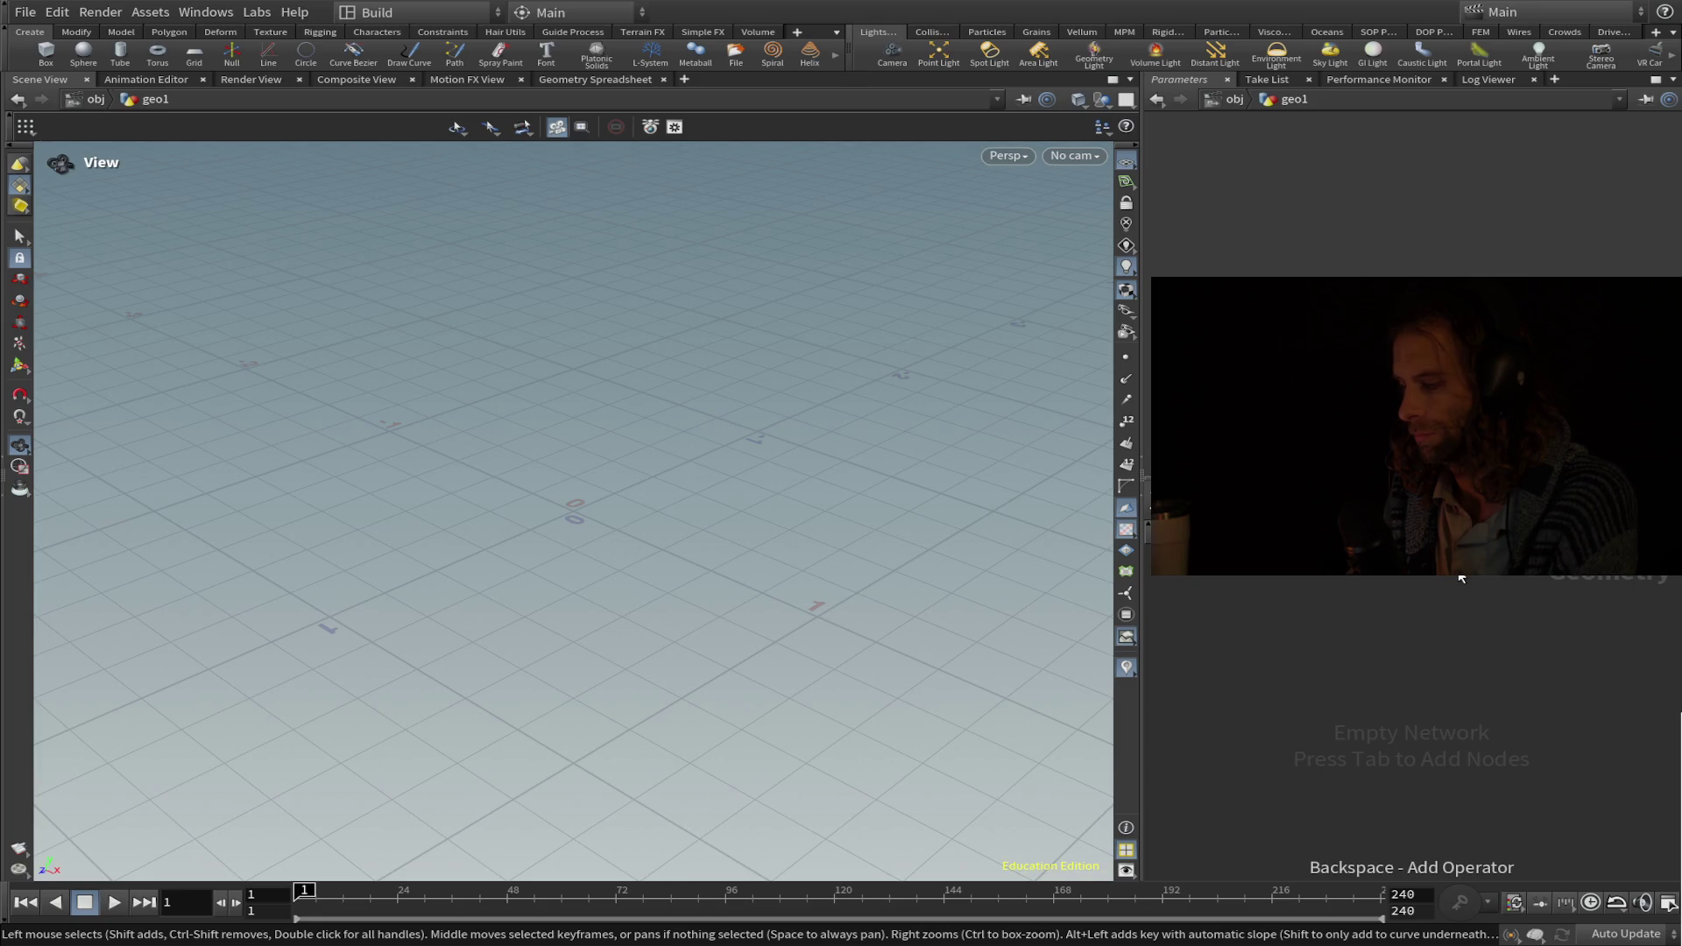
left_click(1462, 578)
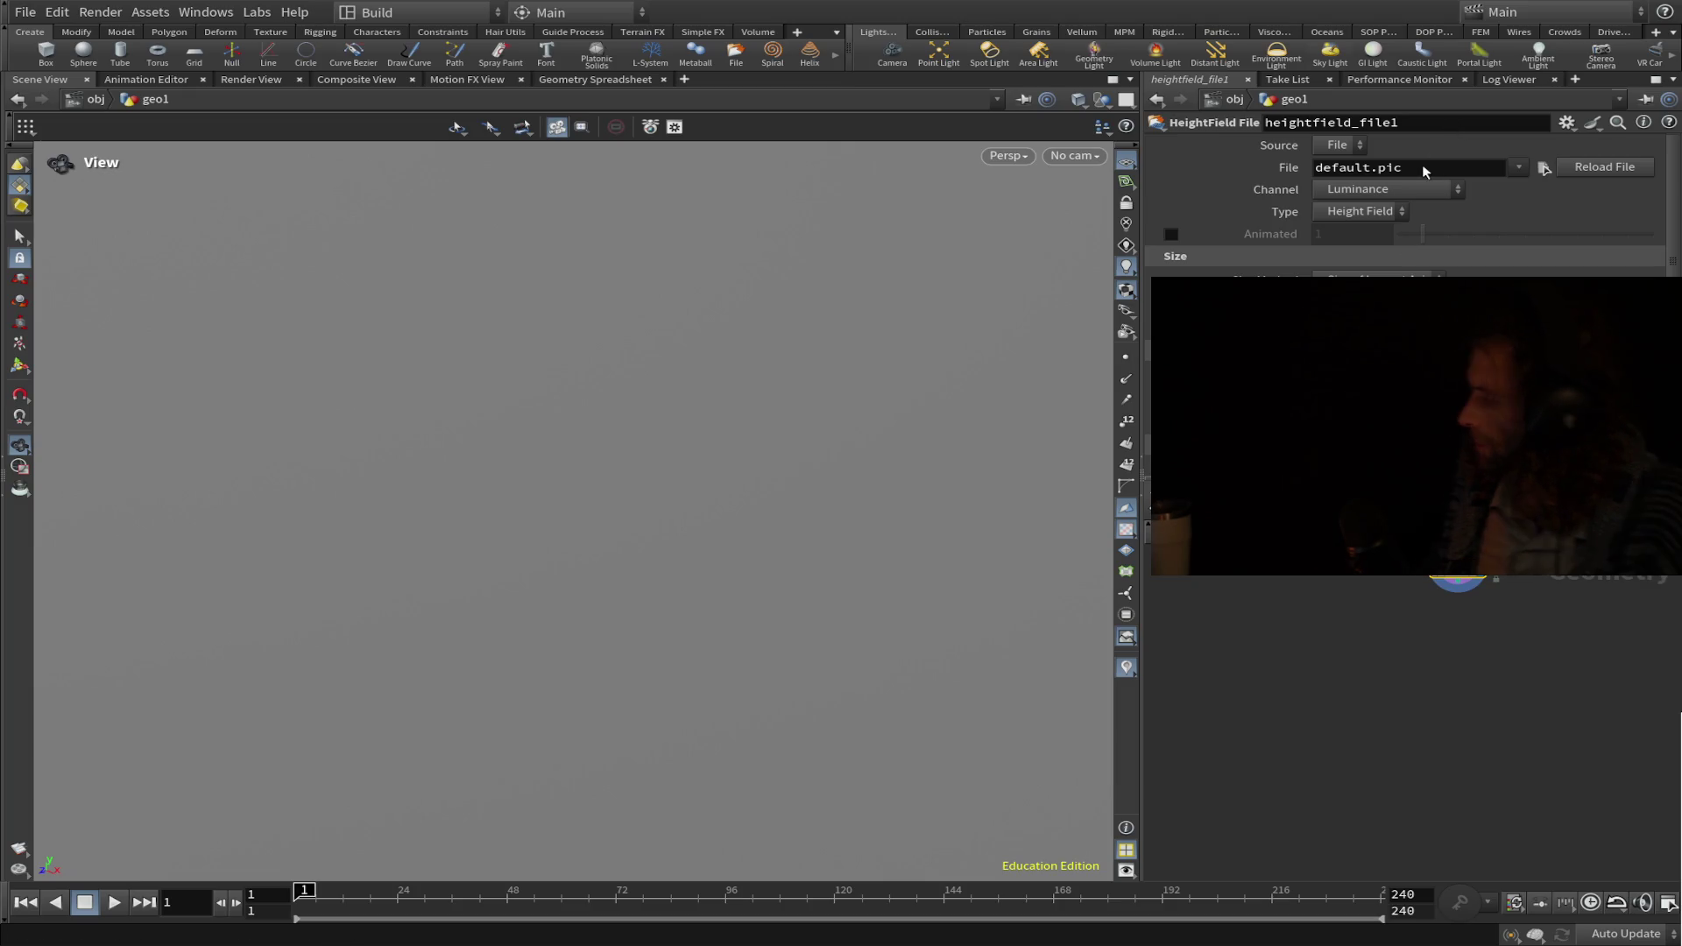
Paste the Medora tile path from $HIP/Desktop into the HeightField File node's File field.
key("ctrl+v")
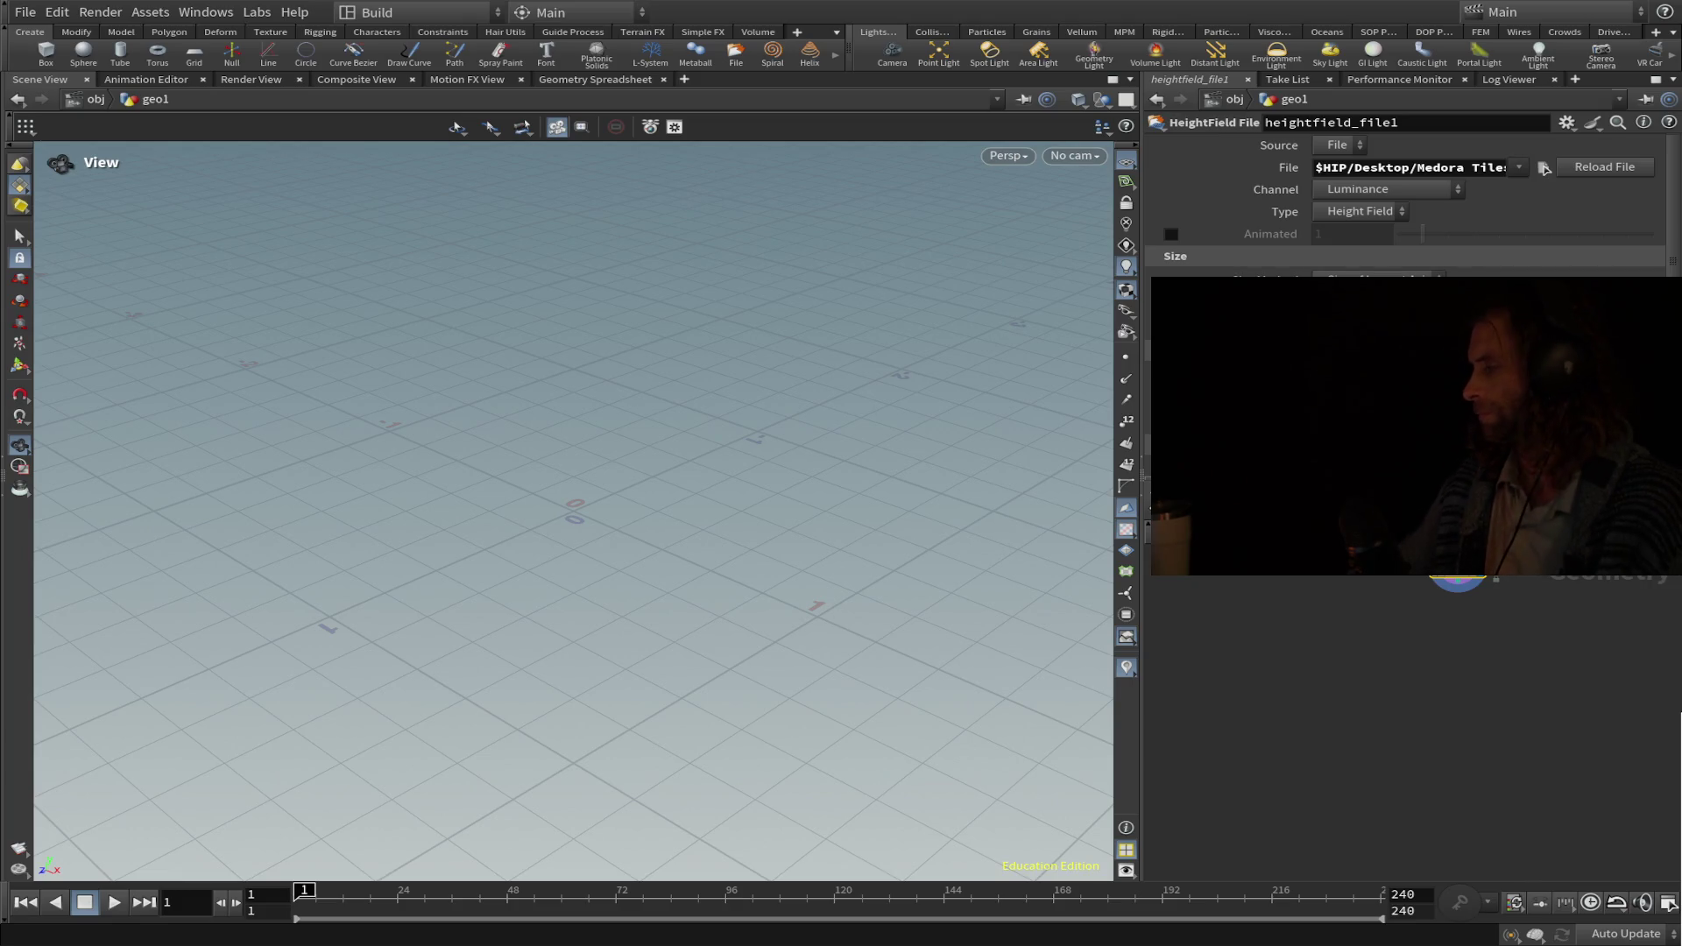
Orbit and zoom the viewport to inspect the loaded Medora heightfield terrain, about 2500 units across.
left_click_drag(832, 263, 491, 259)
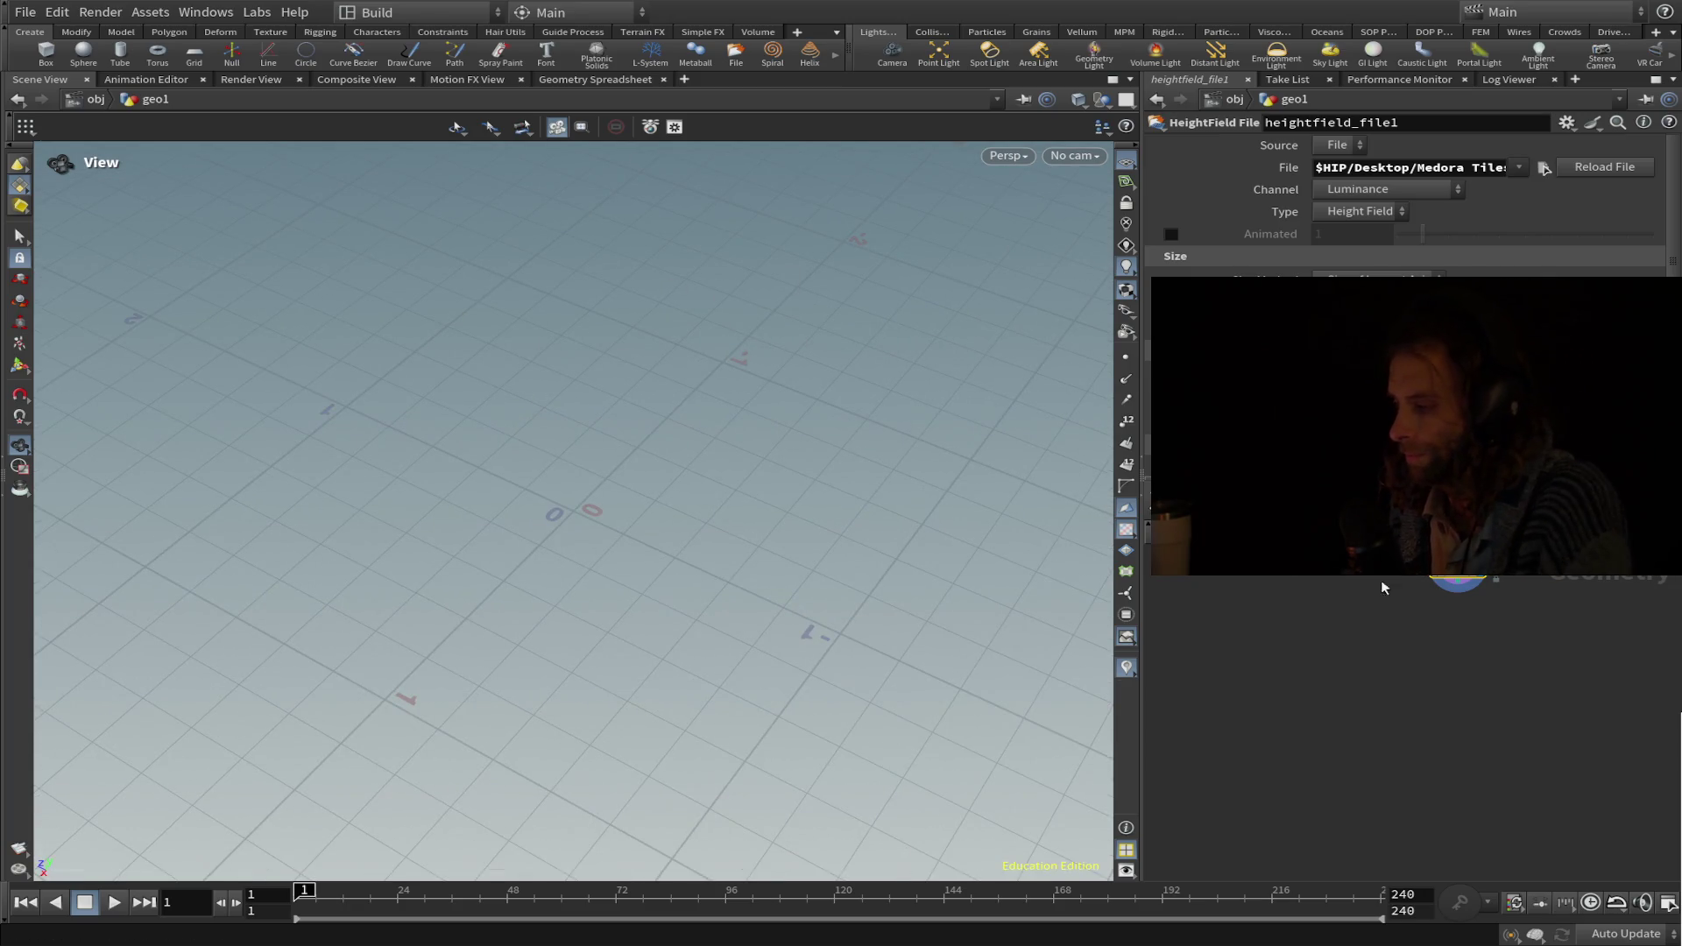
left_click_drag(733, 514, 586, 211)
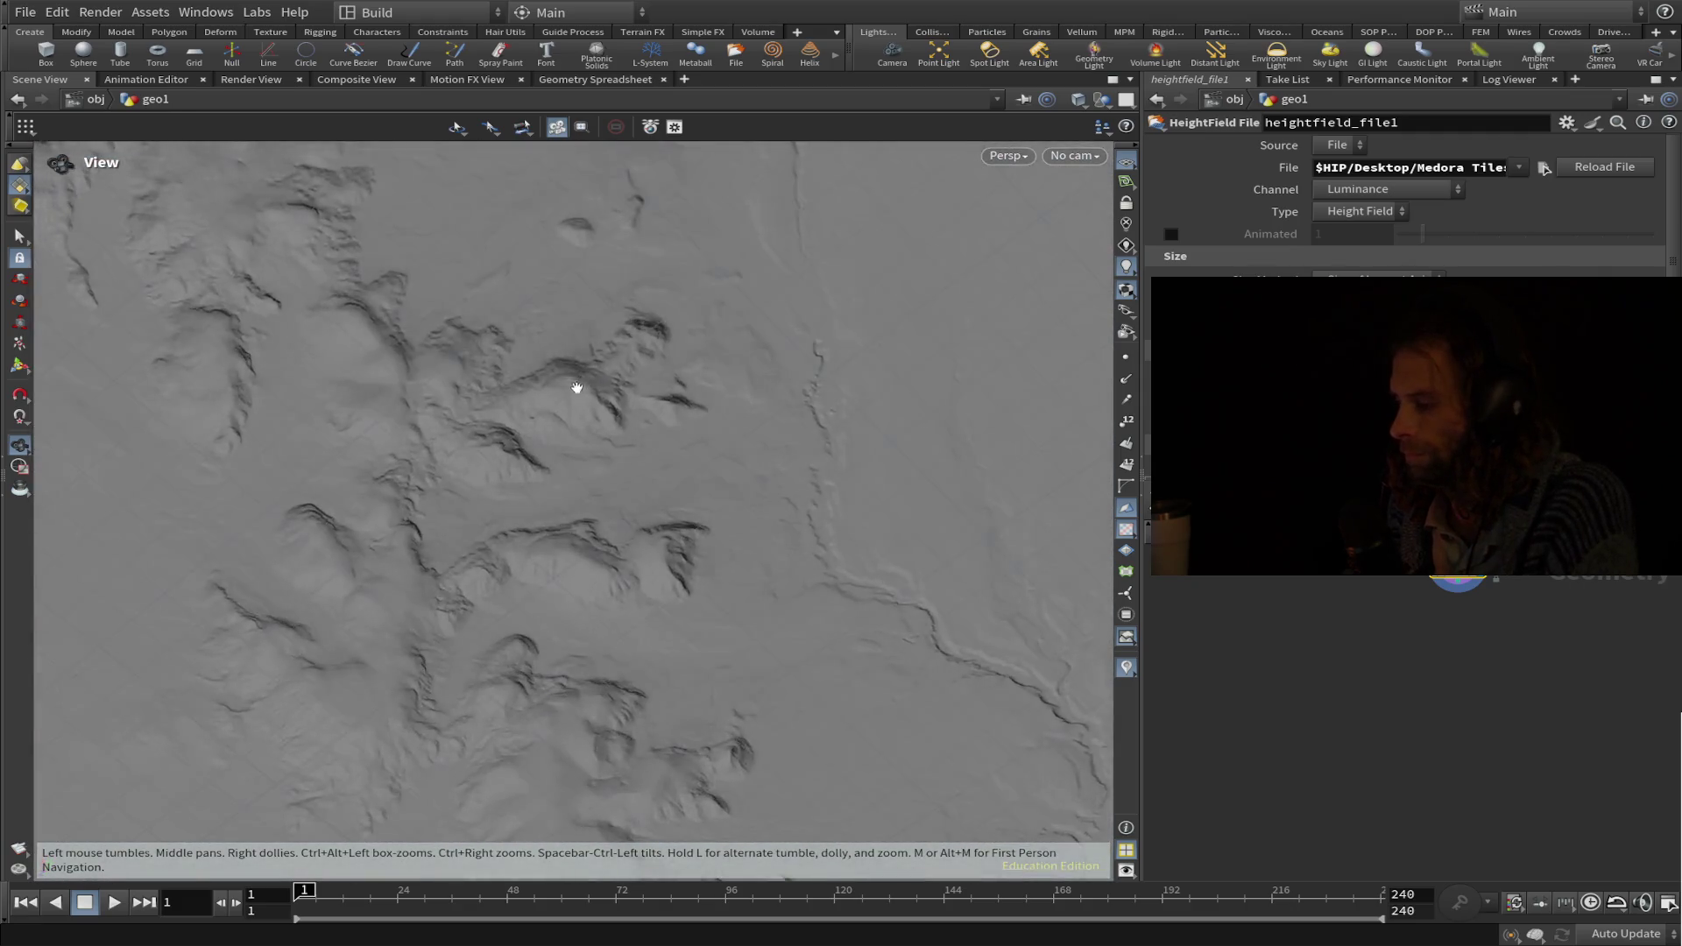
mouse_move(577, 387)
right_mouse_down()
mouse_move(574, 417)
mouse_move(575, 365)
right_mouse_up()
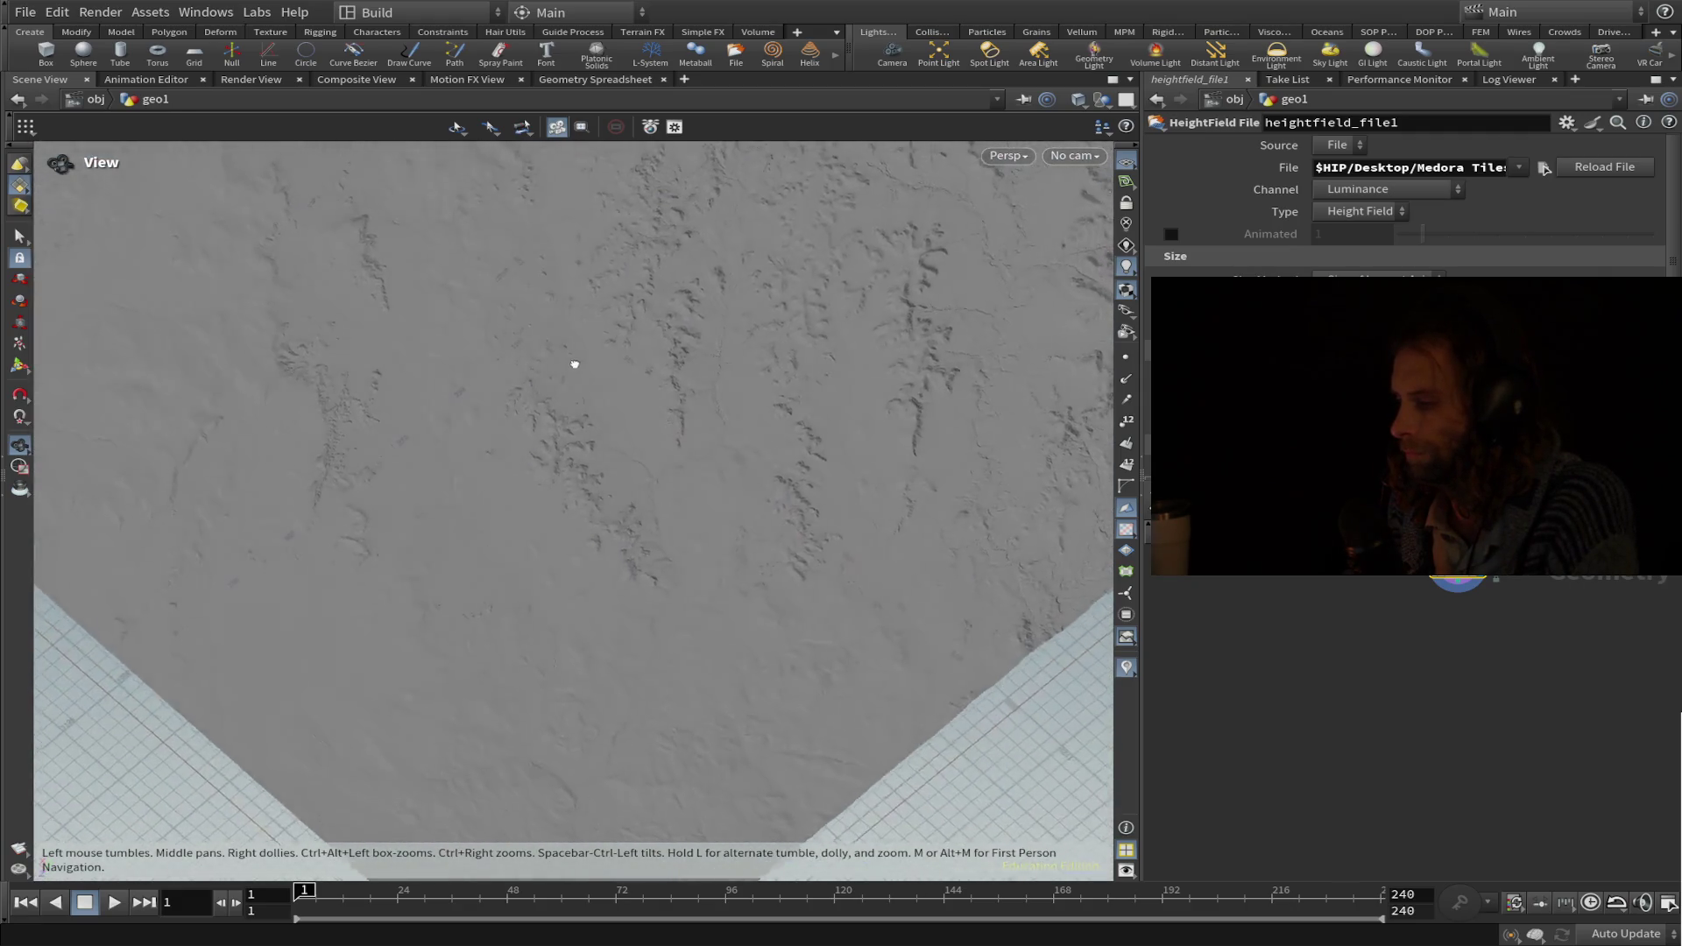
left_click_drag(575, 365, 552, 207)
right_click_drag(552, 206, 721, 307)
mouse_move(721, 306)
left_mouse_down()
mouse_move(751, 334)
mouse_move(691, 270)
mouse_move(614, 368)
mouse_move(593, 357)
mouse_move(605, 379)
mouse_move(587, 304)
left_mouse_up()
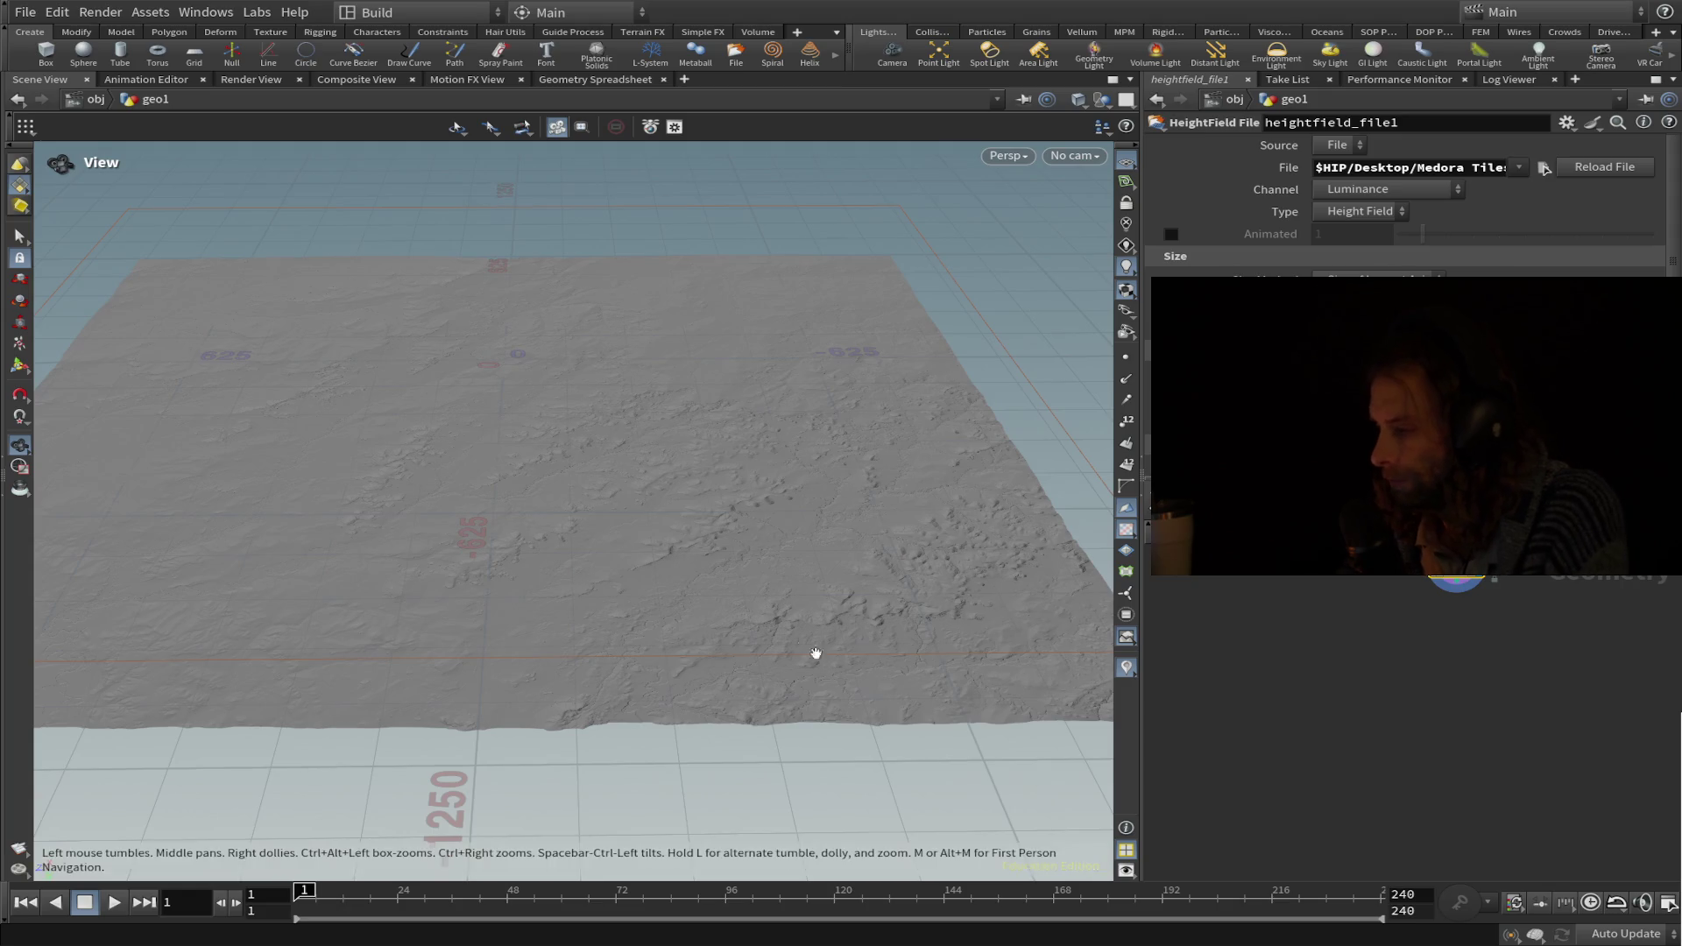
scroll(683, 699, "up", 5)
mouse_move(537, 708)
left_mouse_down()
mouse_move(556, 608)
mouse_move(672, 550)
mouse_move(590, 623)
mouse_move(634, 571)
mouse_move(604, 579)
left_mouse_up()
scroll(636, 594, "down", 5)
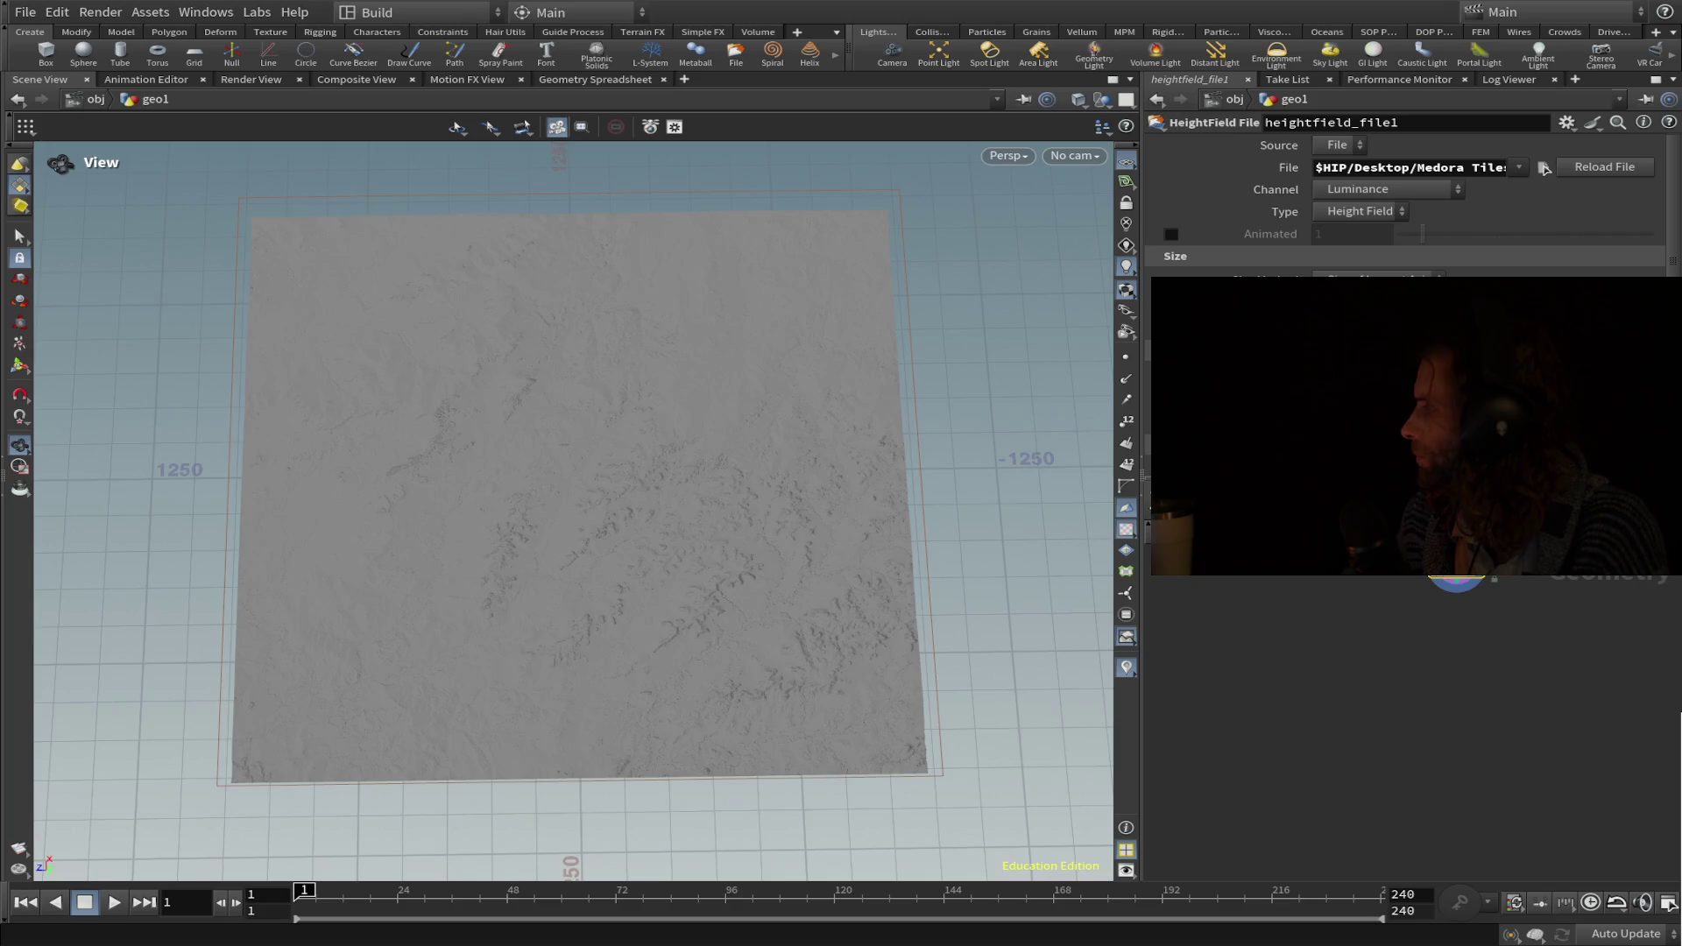
mouse_move(849, 552)
left_mouse_down()
mouse_move(762, 503)
mouse_move(766, 522)
left_mouse_up()
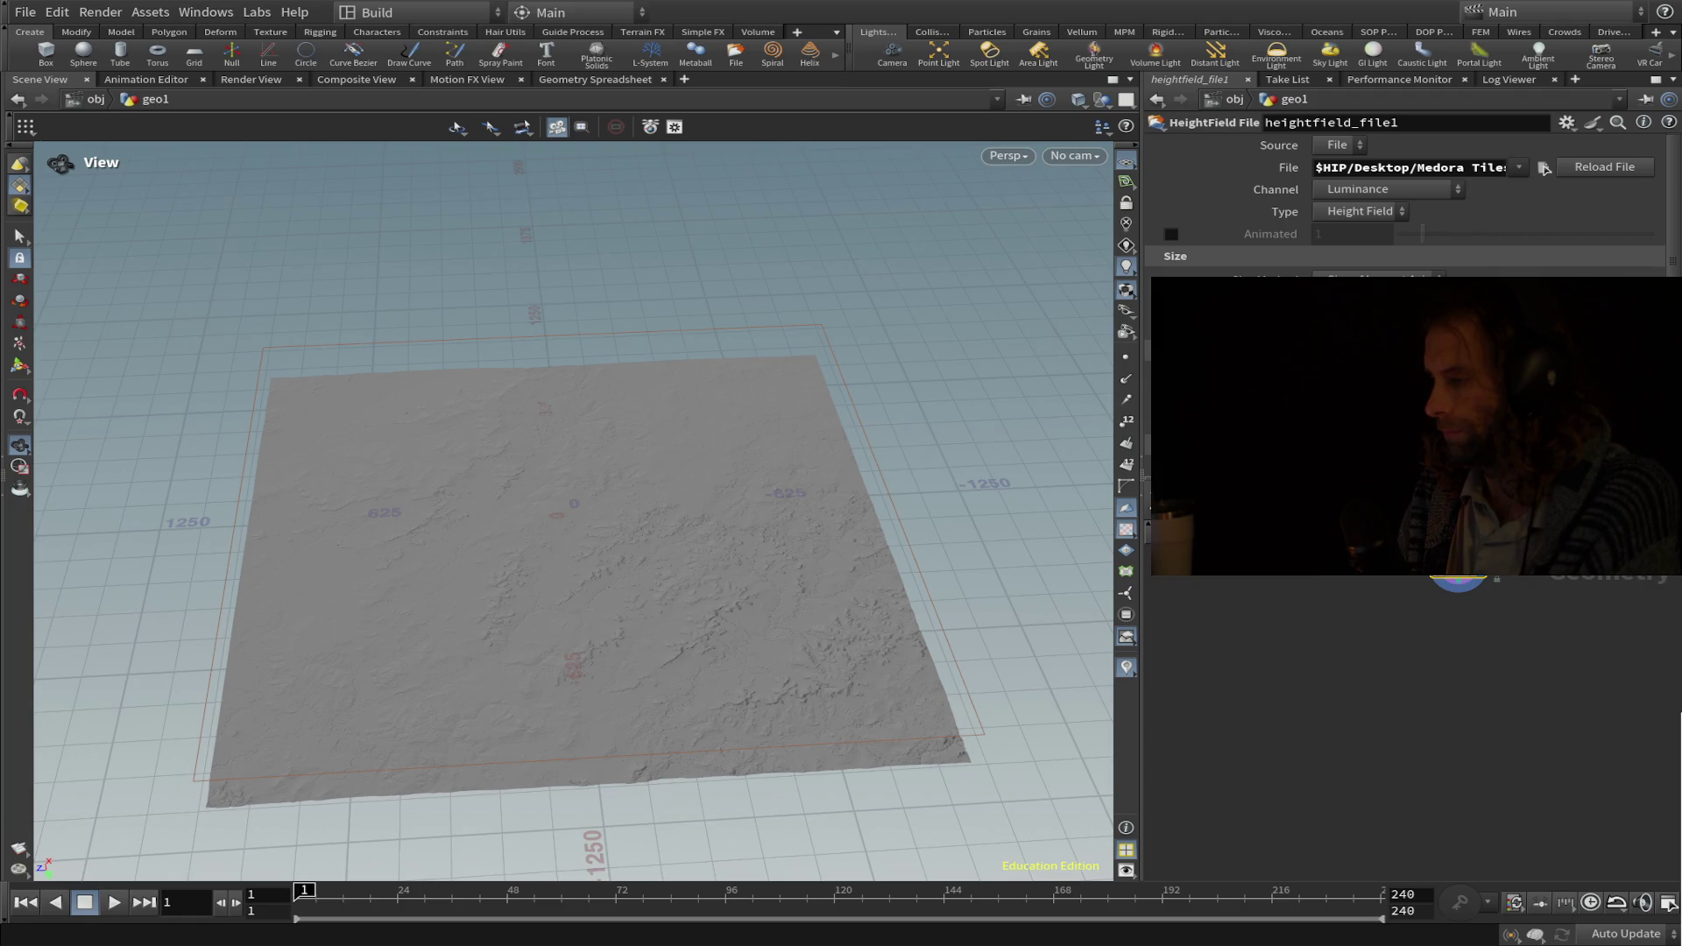
key("i")
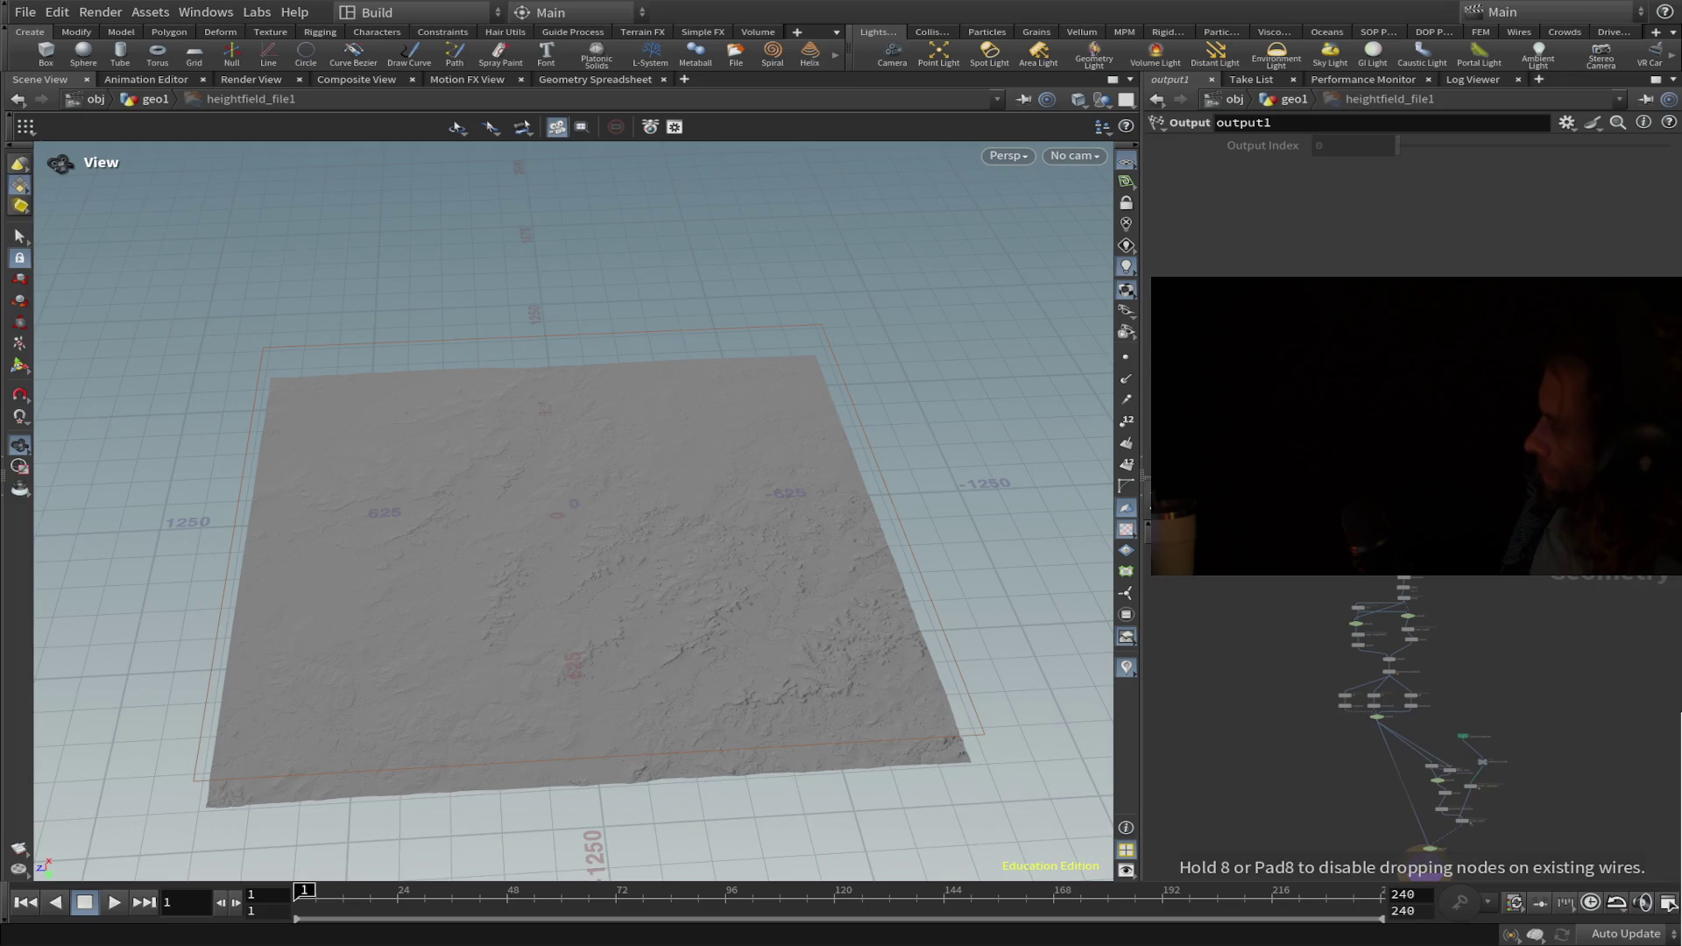
key("u")
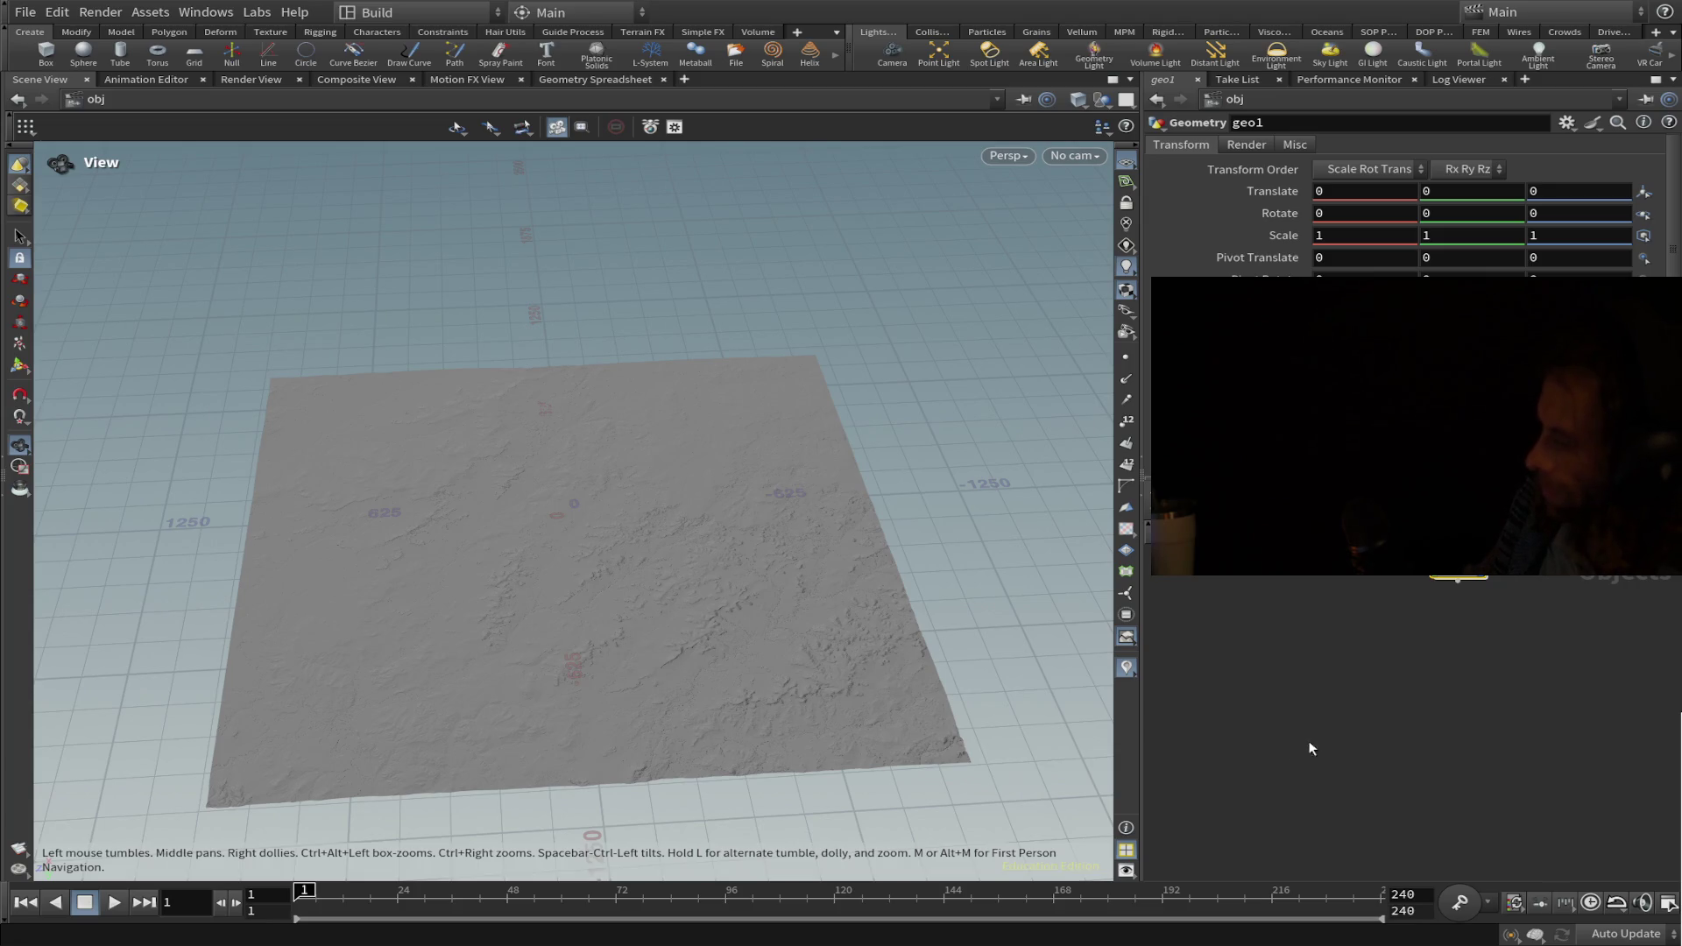
double_click(1458, 576)
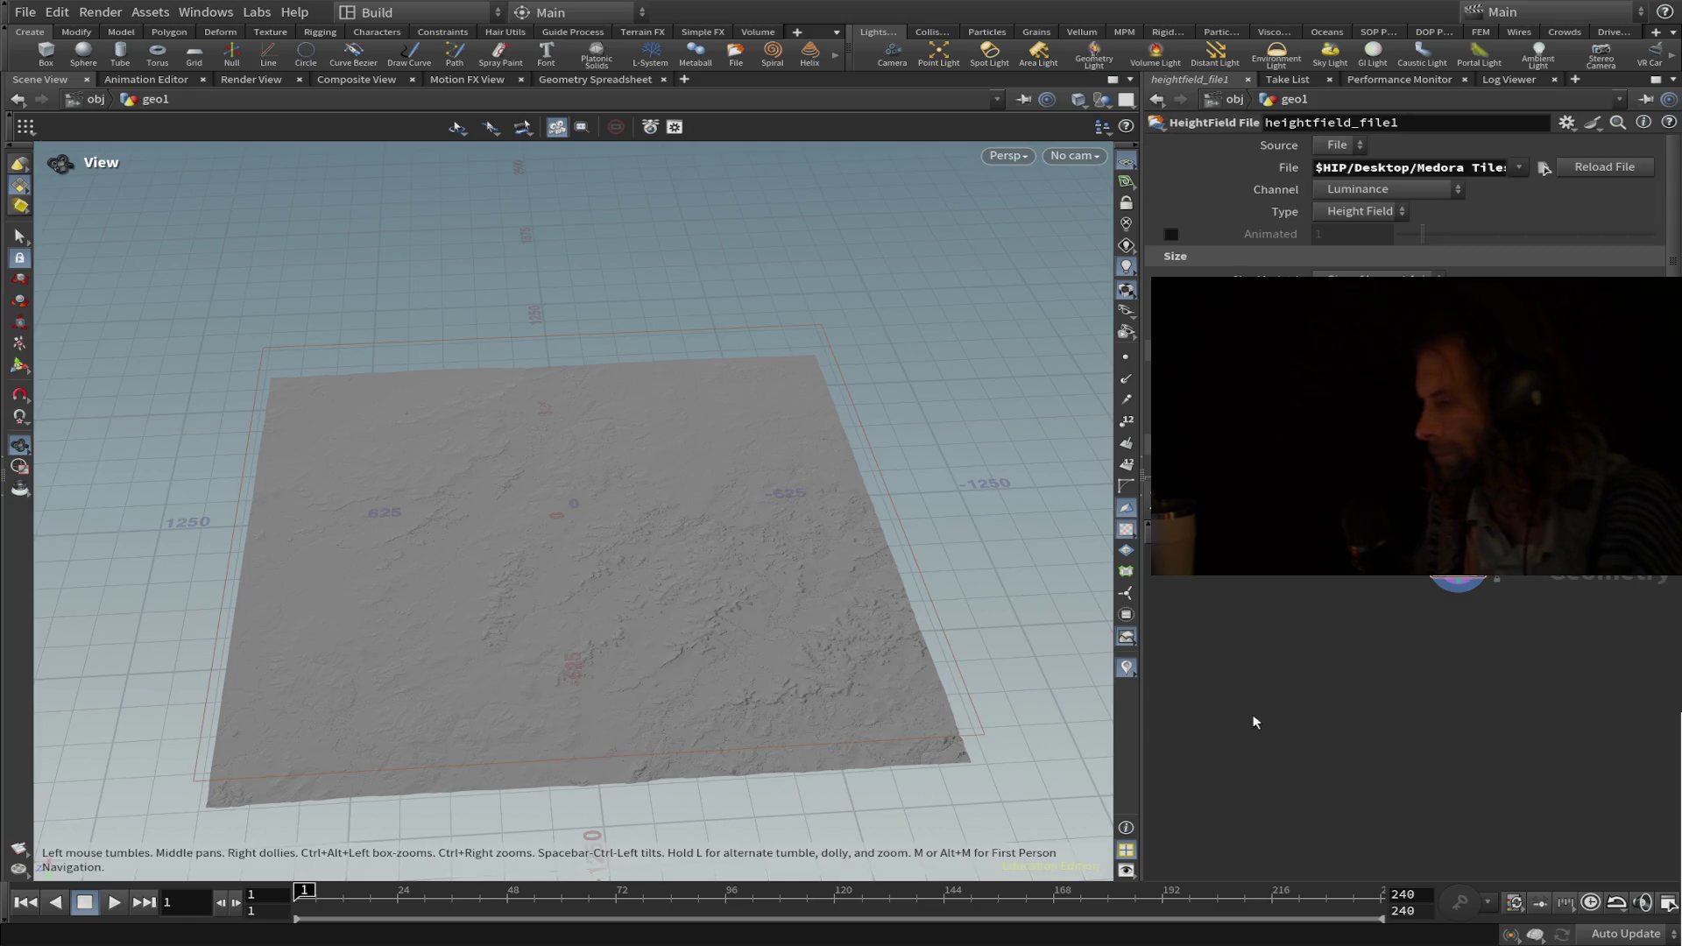
key("h")
scroll(1338, 764, "down", 1)
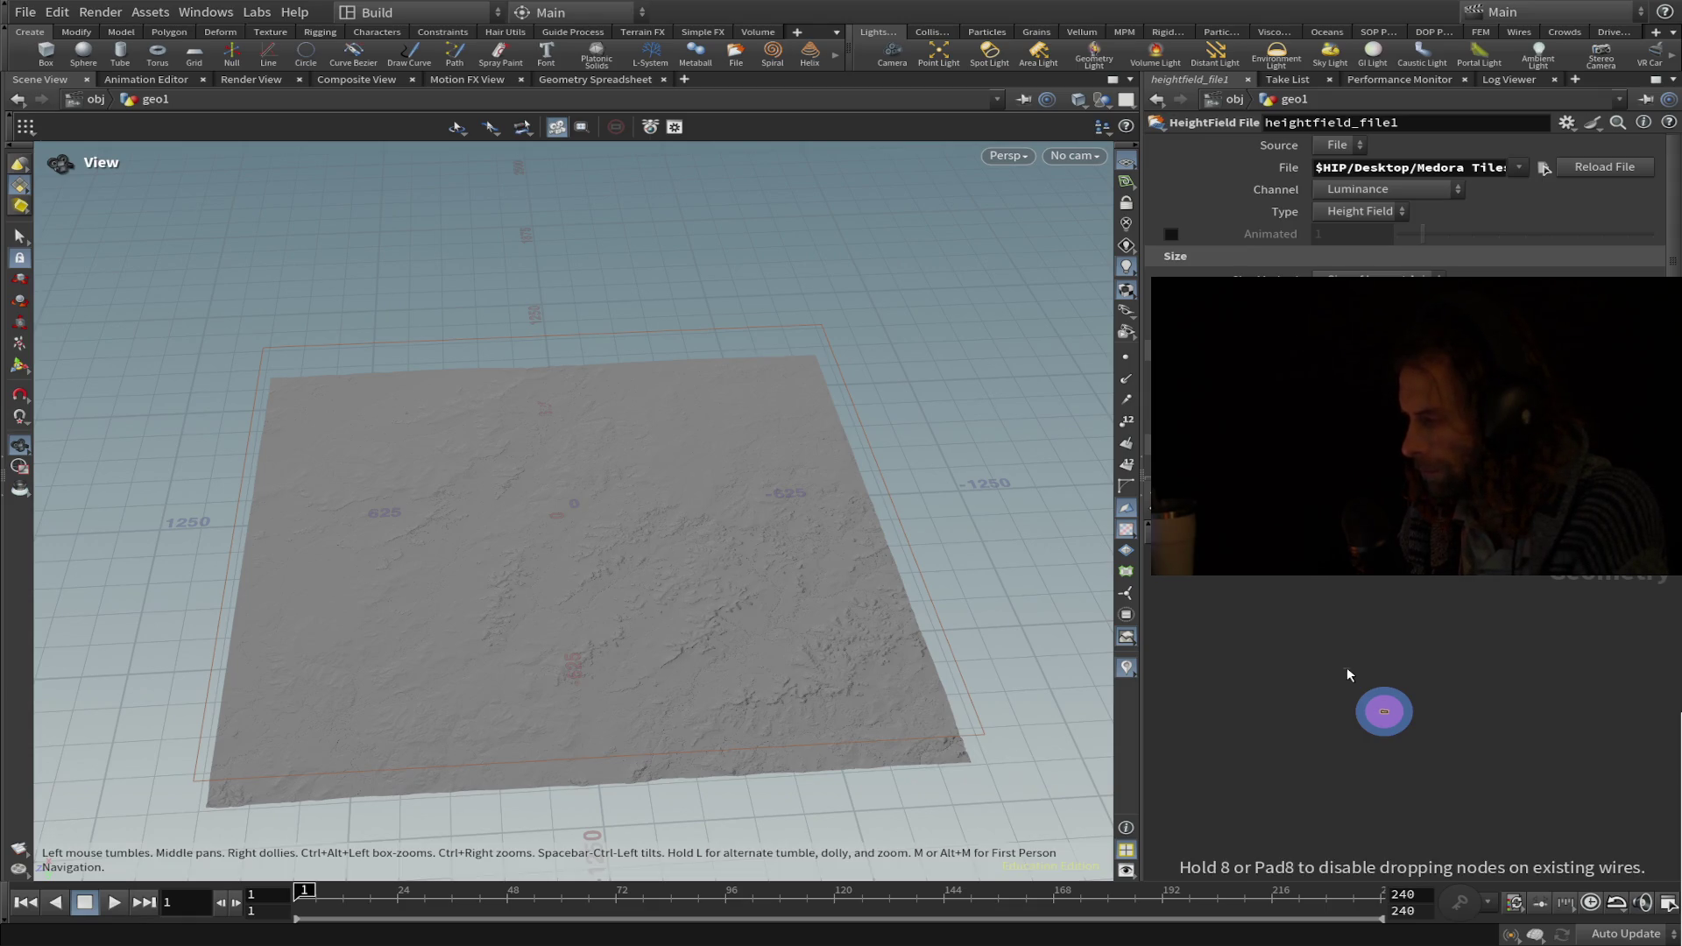
Place heightfield_file1 and add a trial second HeightField File node, comparing their settings.
left_click(1331, 637)
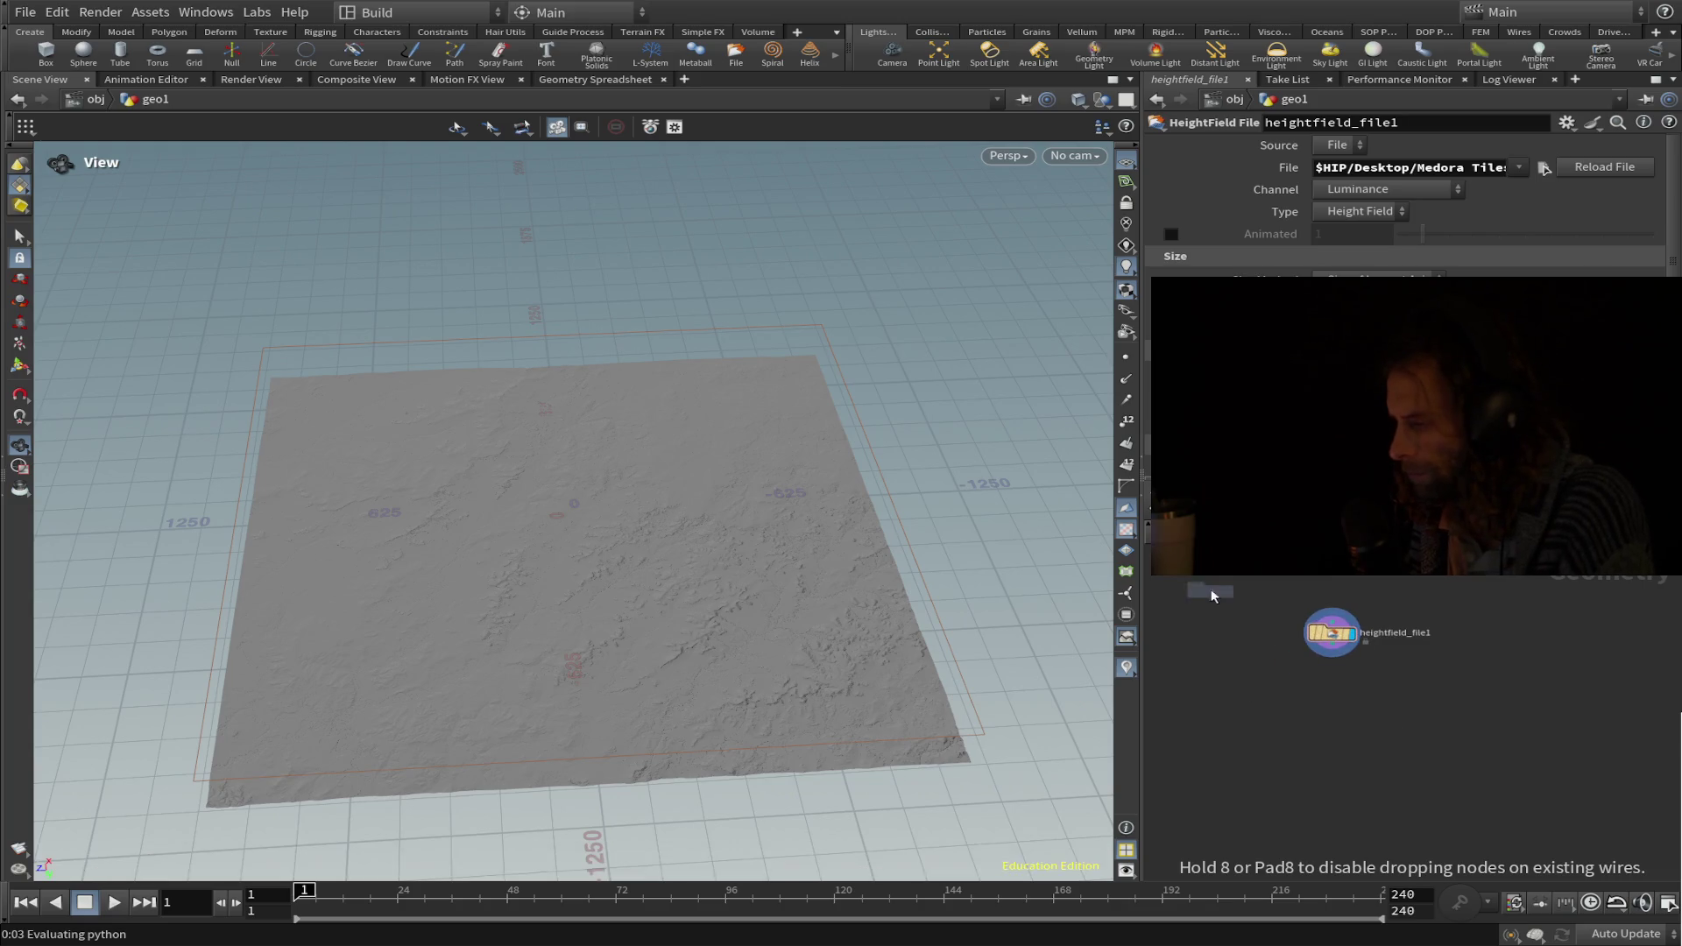
left_click(1243, 634)
scroll(1244, 638, "up", 3)
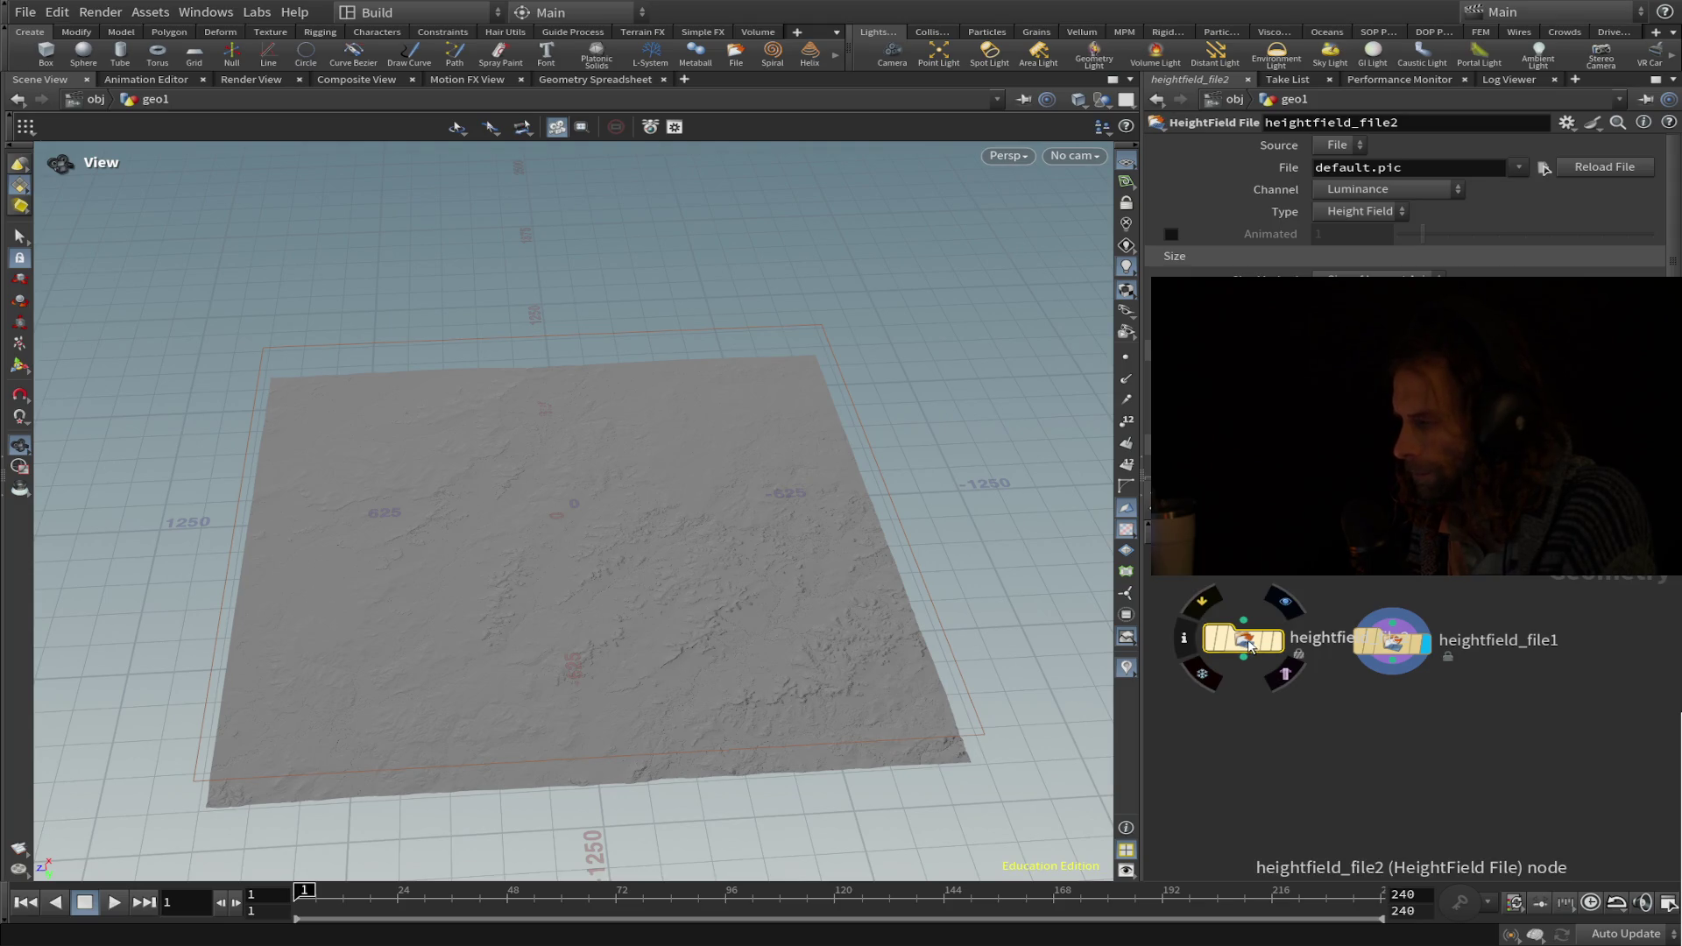
left_click(1397, 648)
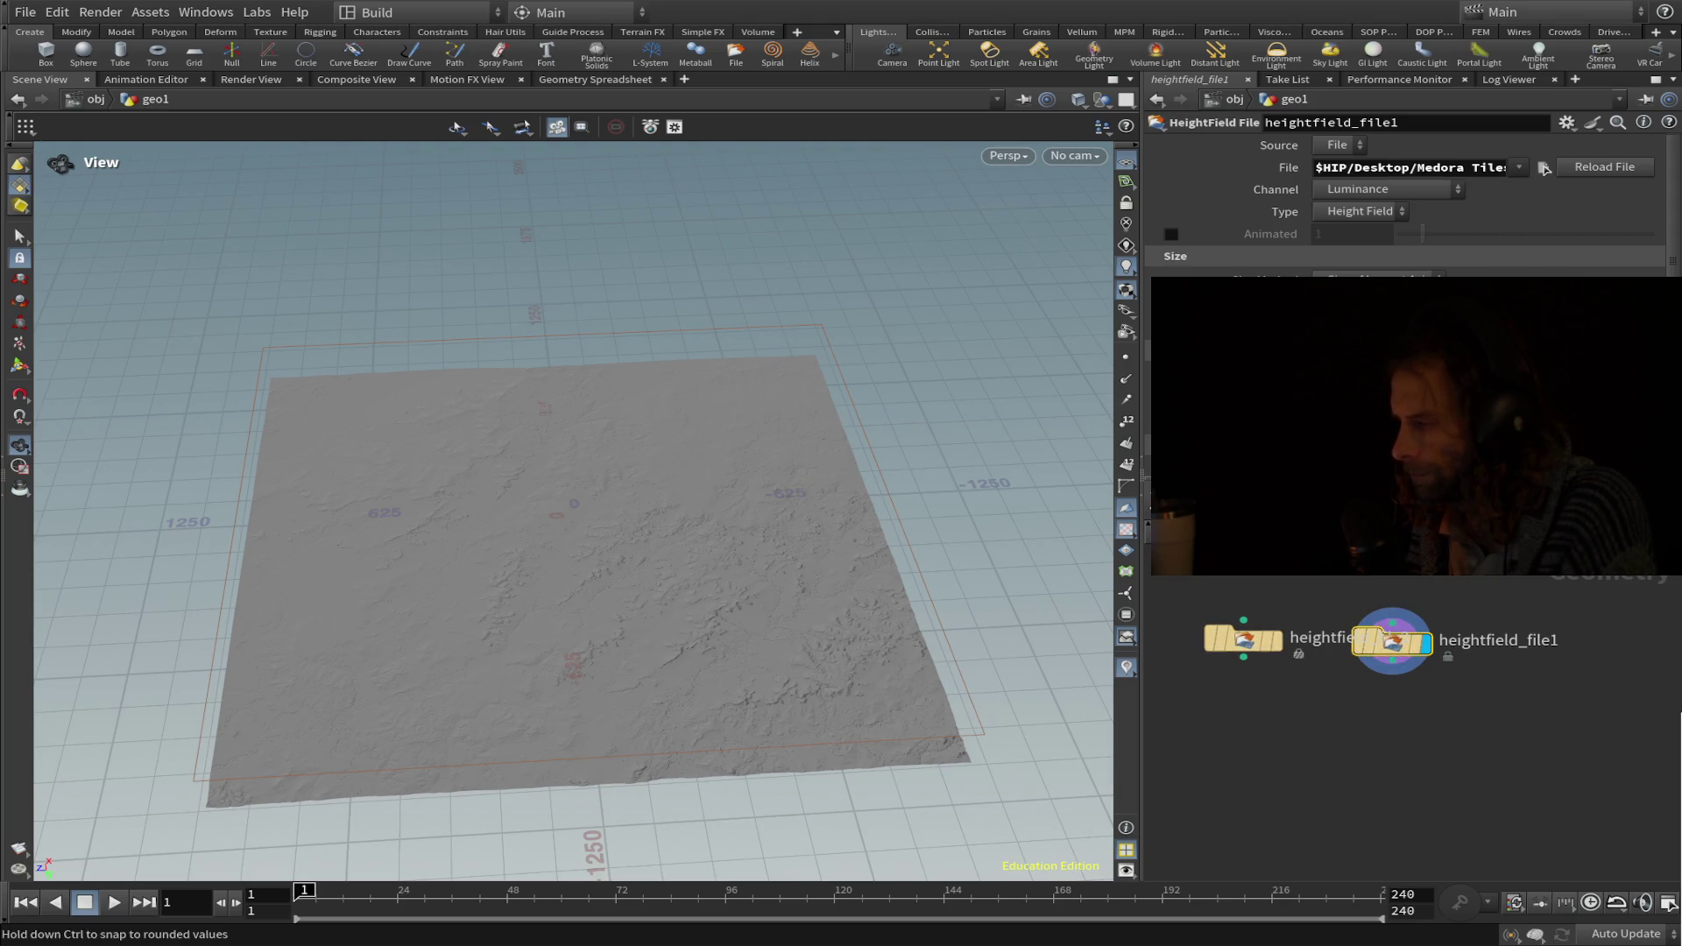
left_click(1261, 641)
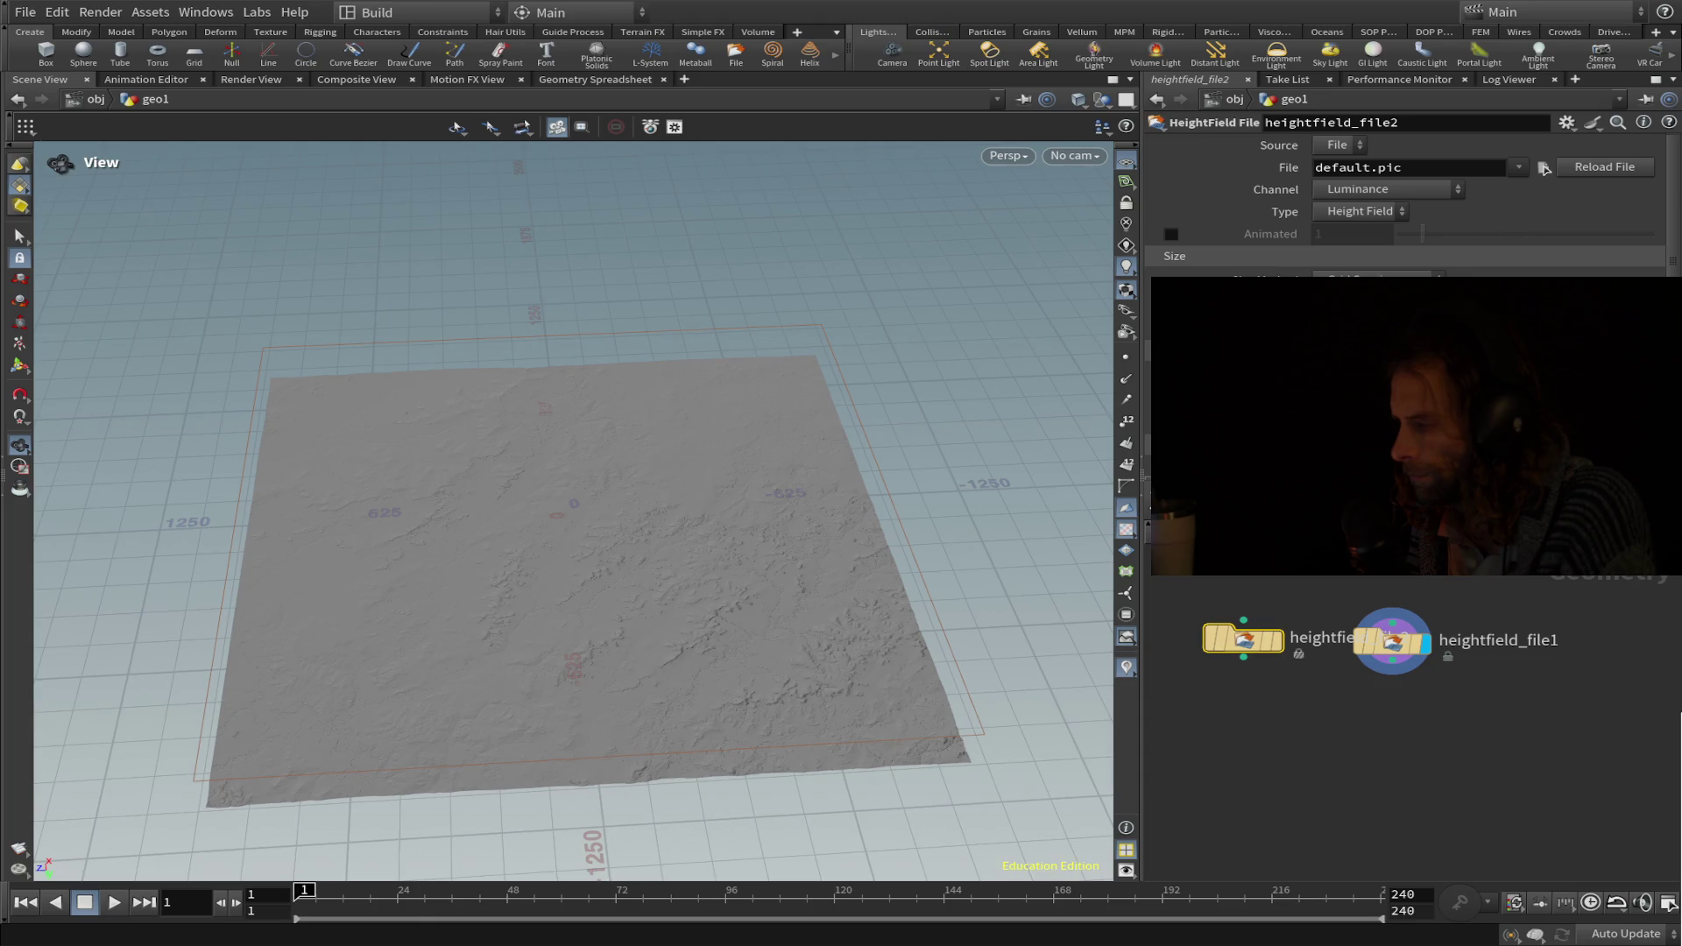
Wire the trial file node under heightfield_file1, move it back, then delete it.
left_click(1244, 619)
mouse_move(1244, 639)
left_mouse_down()
mouse_move(1187, 675)
mouse_move(1207, 701)
left_mouse_up()
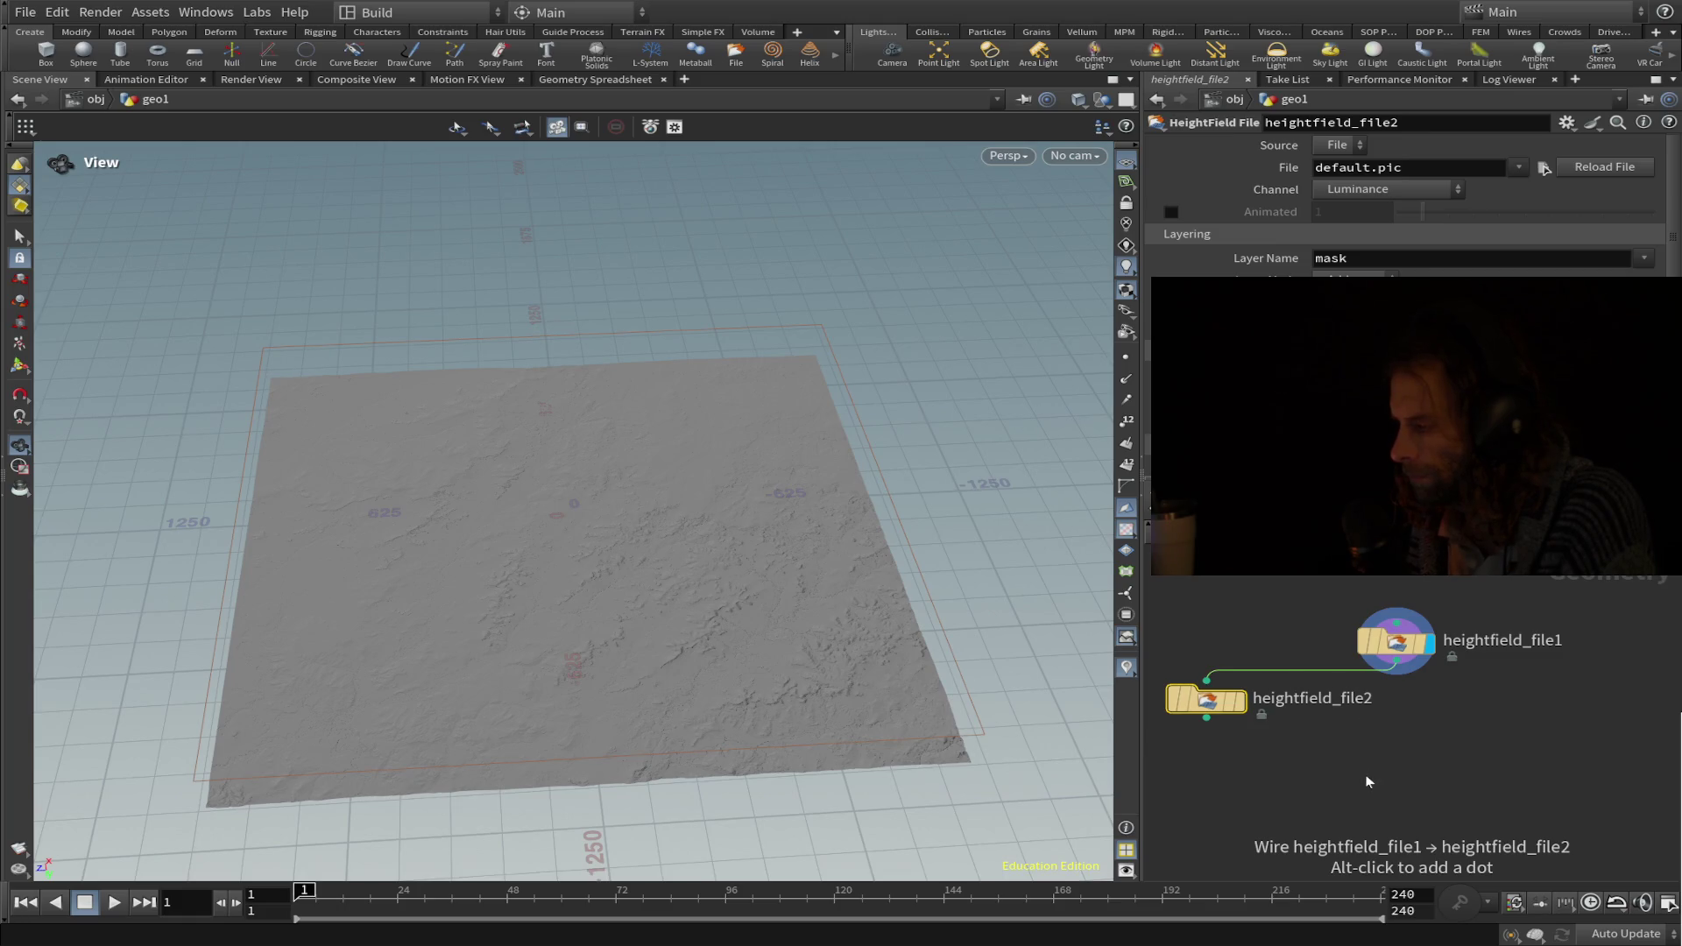
mouse_move(1212, 707)
left_mouse_down()
mouse_move(1232, 643)
mouse_move(1200, 648)
left_mouse_up()
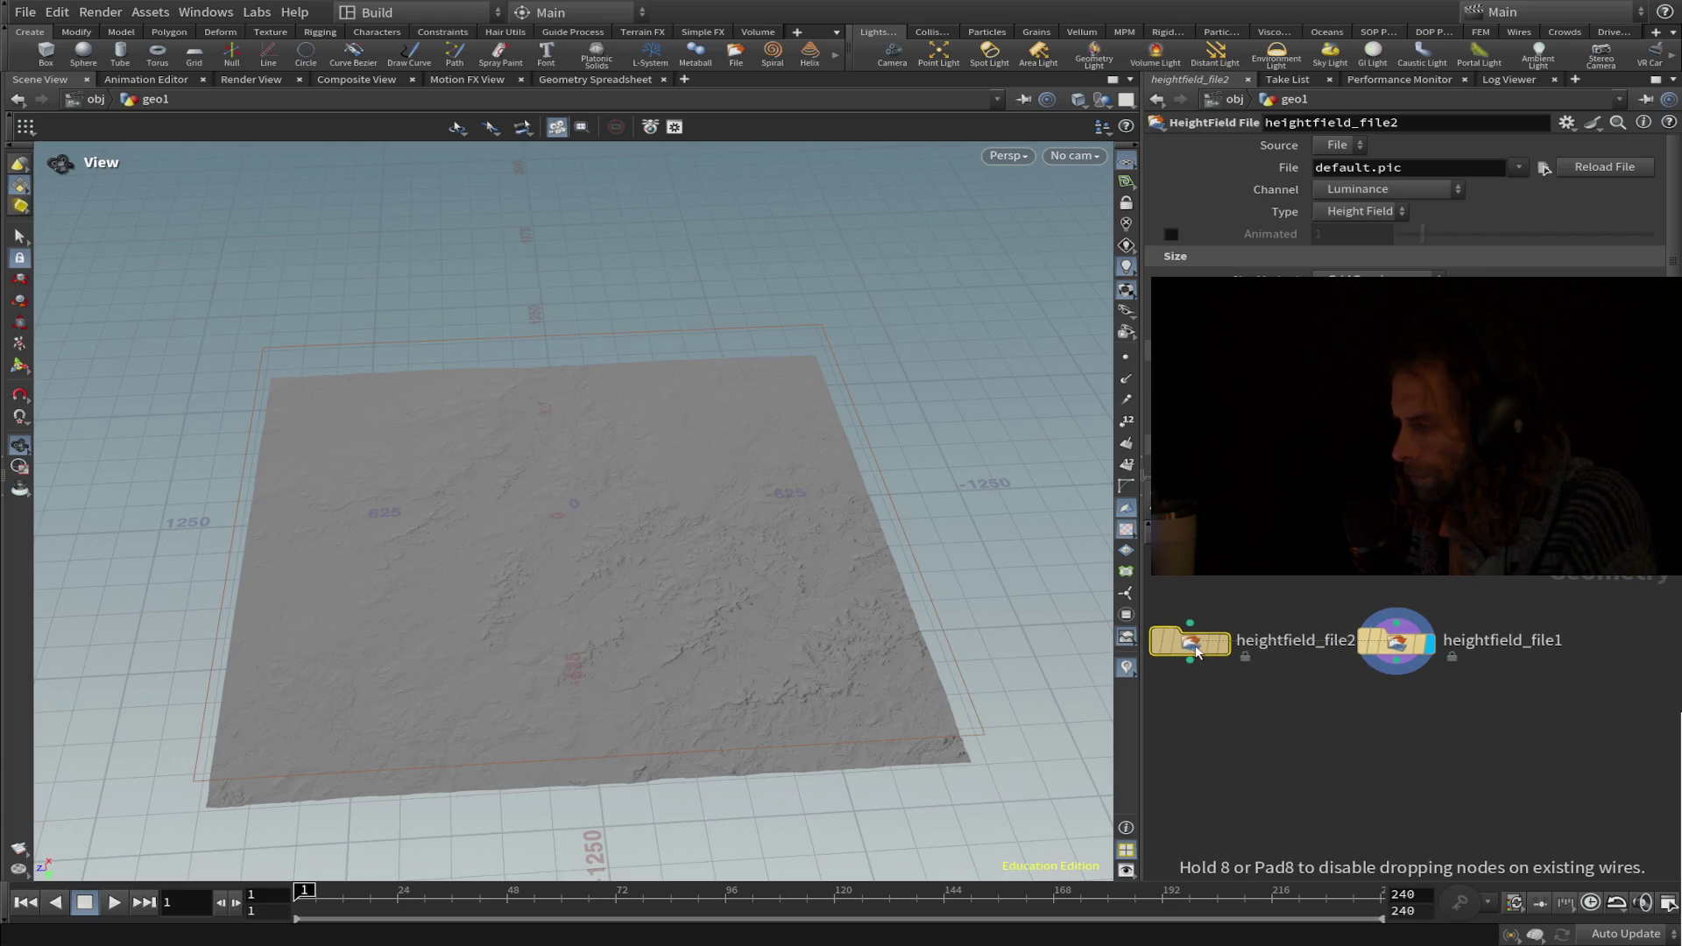
key("Delete")
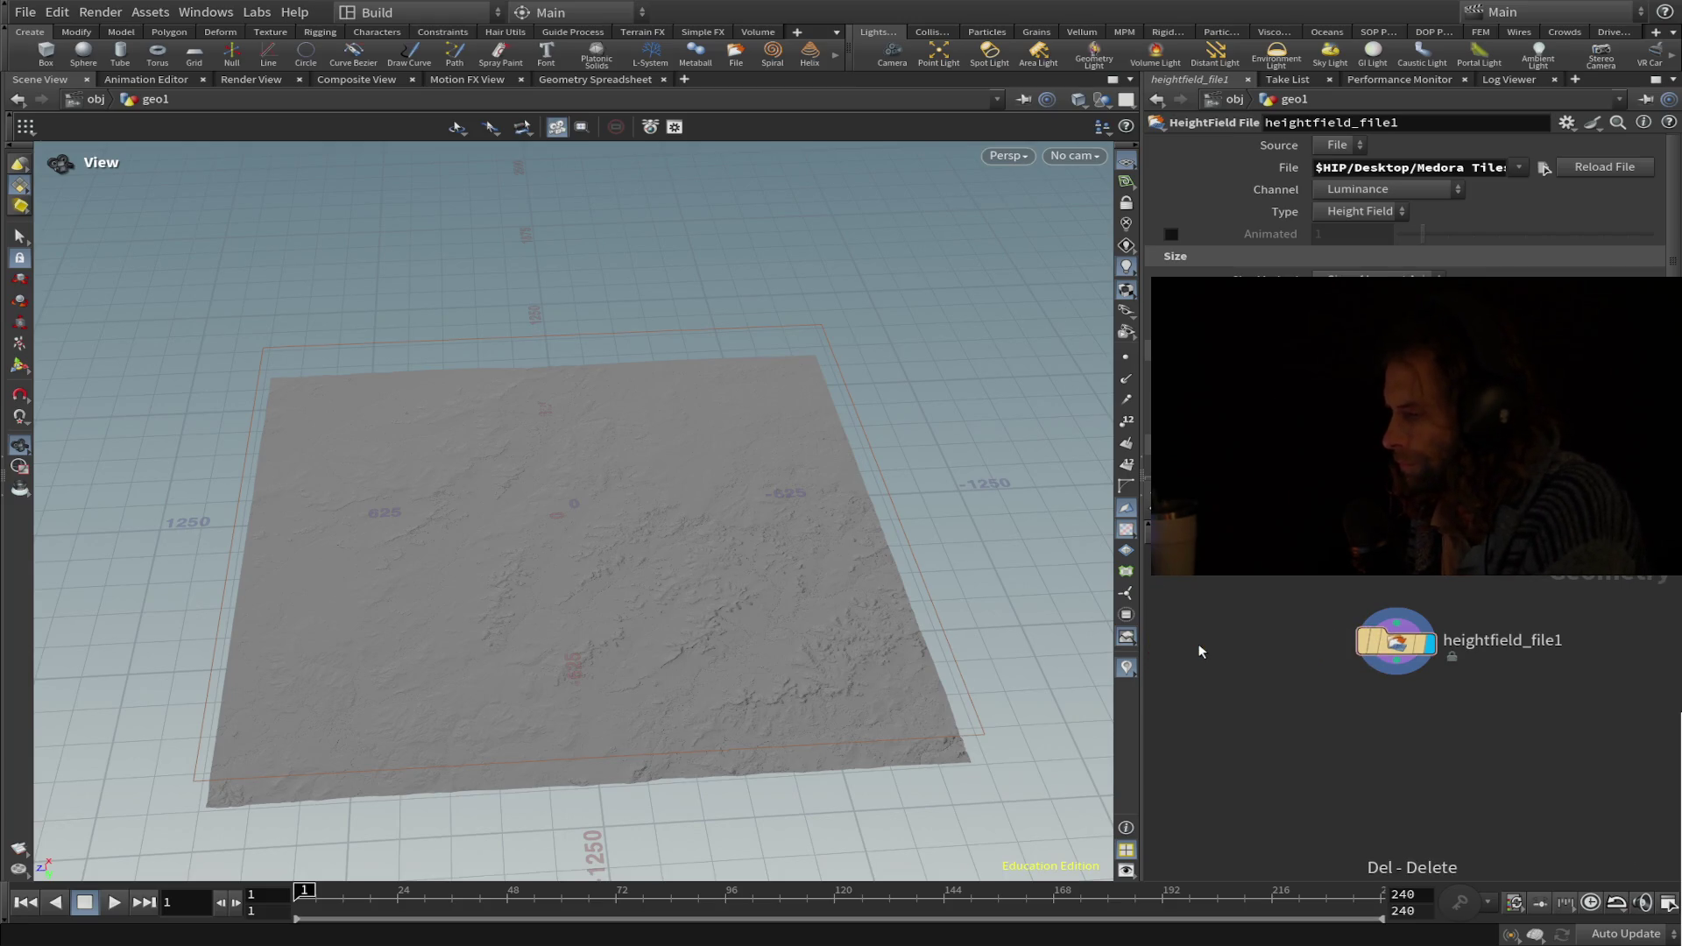
Add heightfield1 beside the file node, divided By Axis with 2048 grid samples.
key("Return")
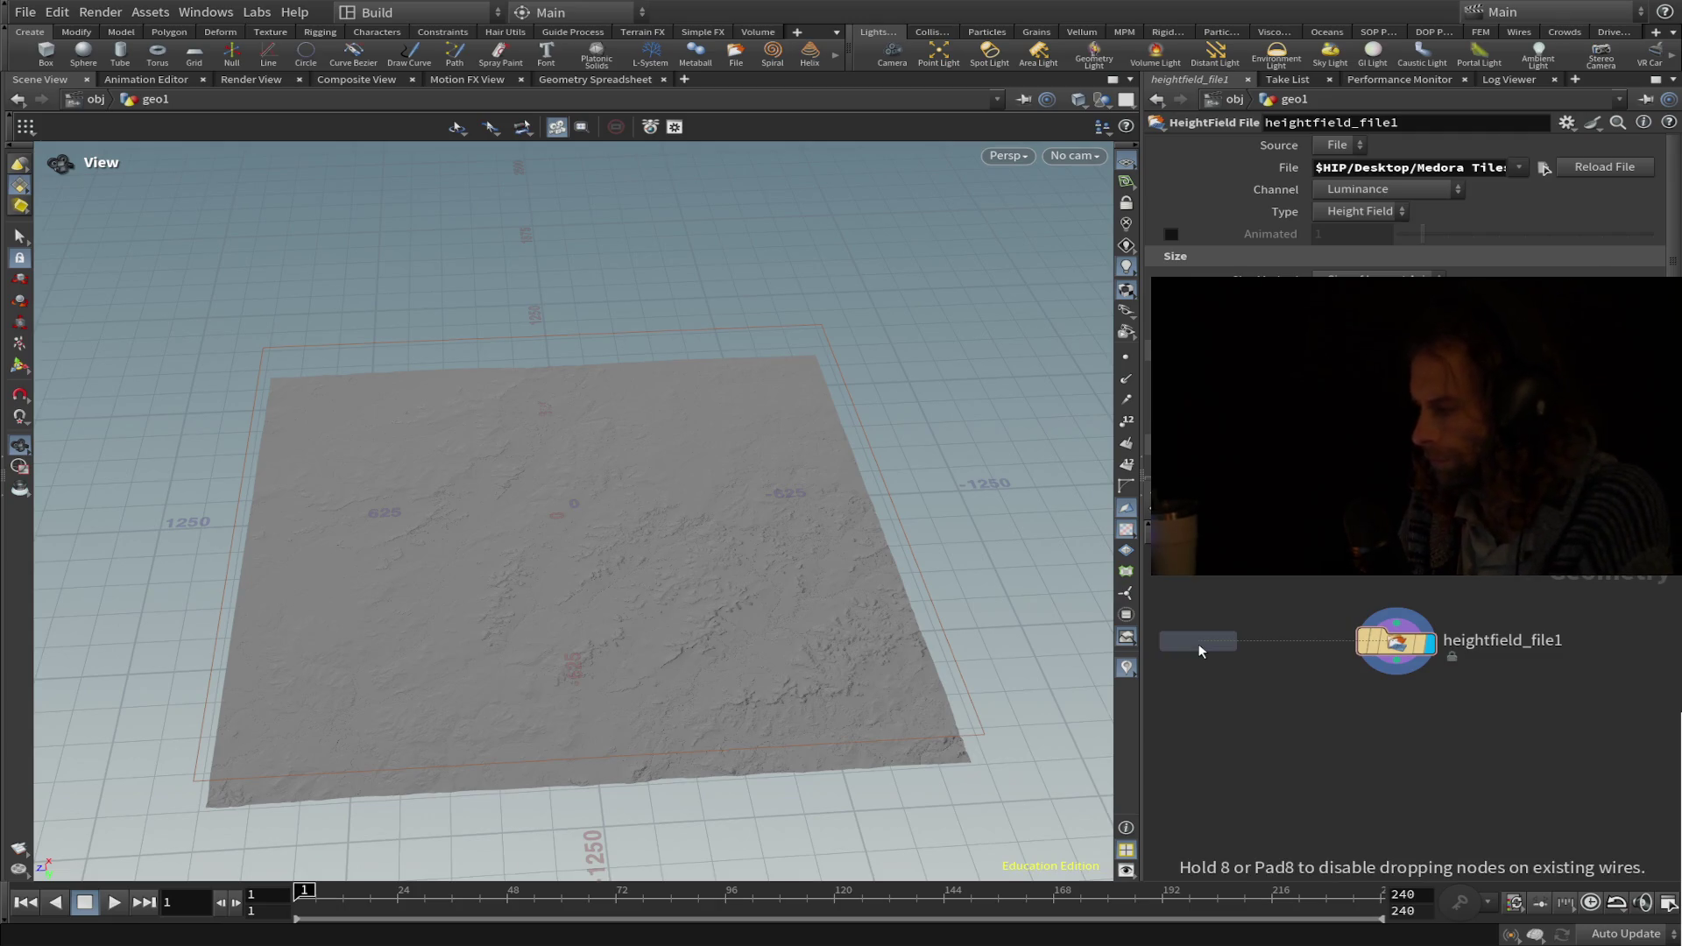
left_click(1199, 645)
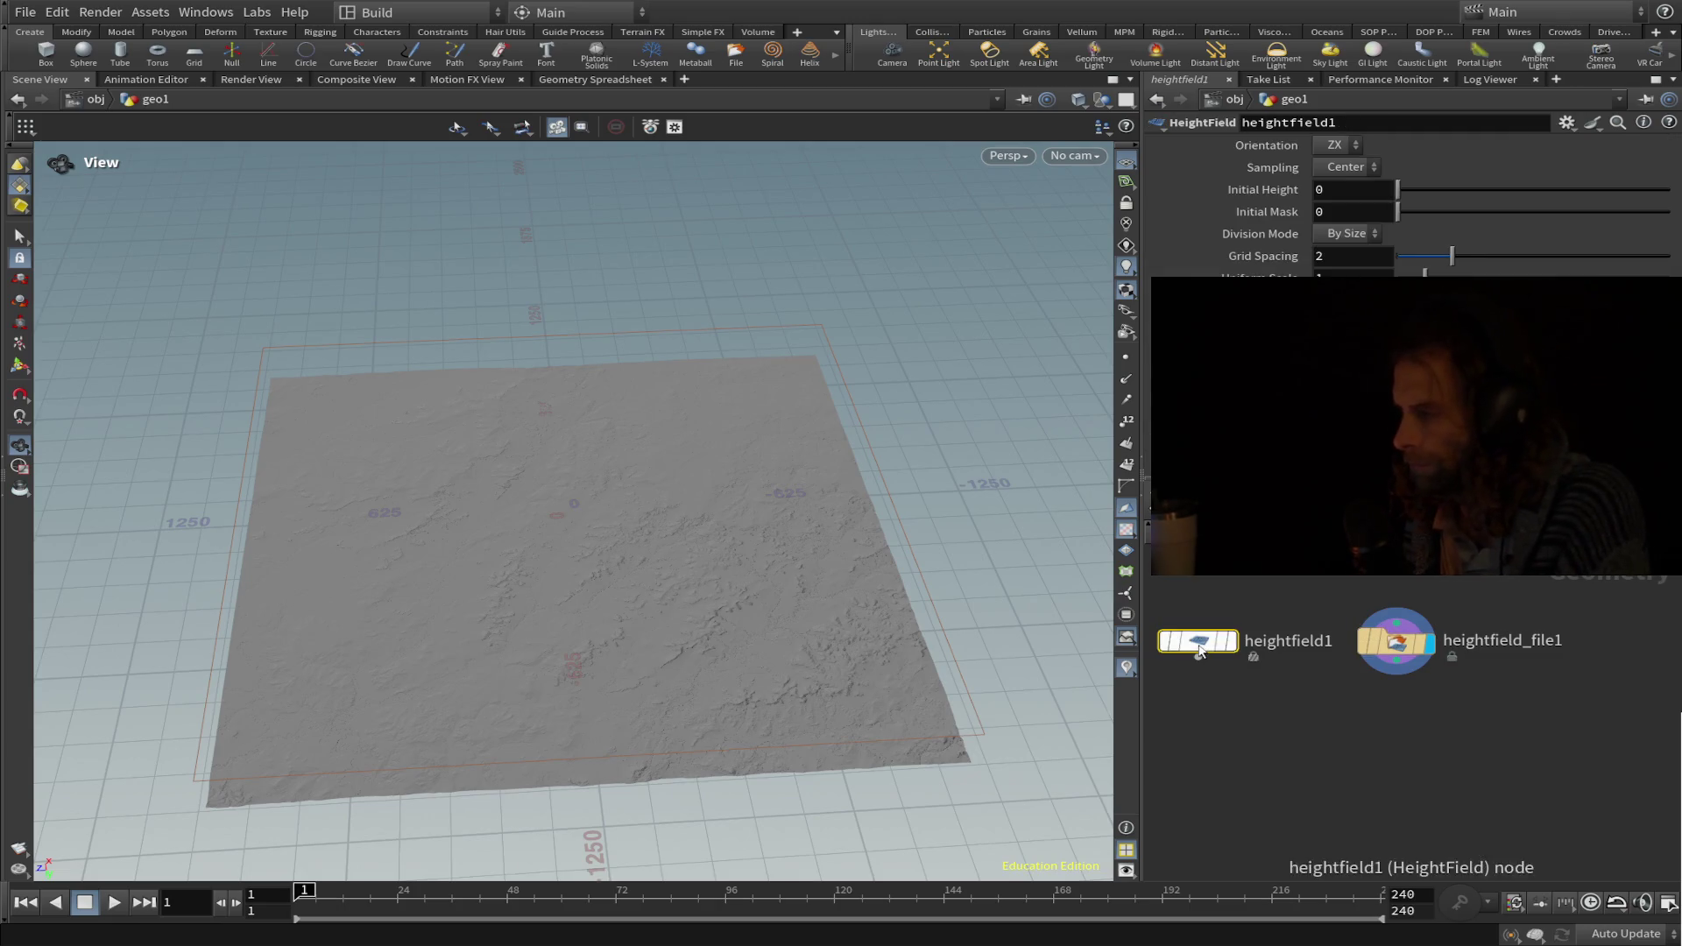
left_click(1344, 250)
scroll(1343, 248, "up", 1)
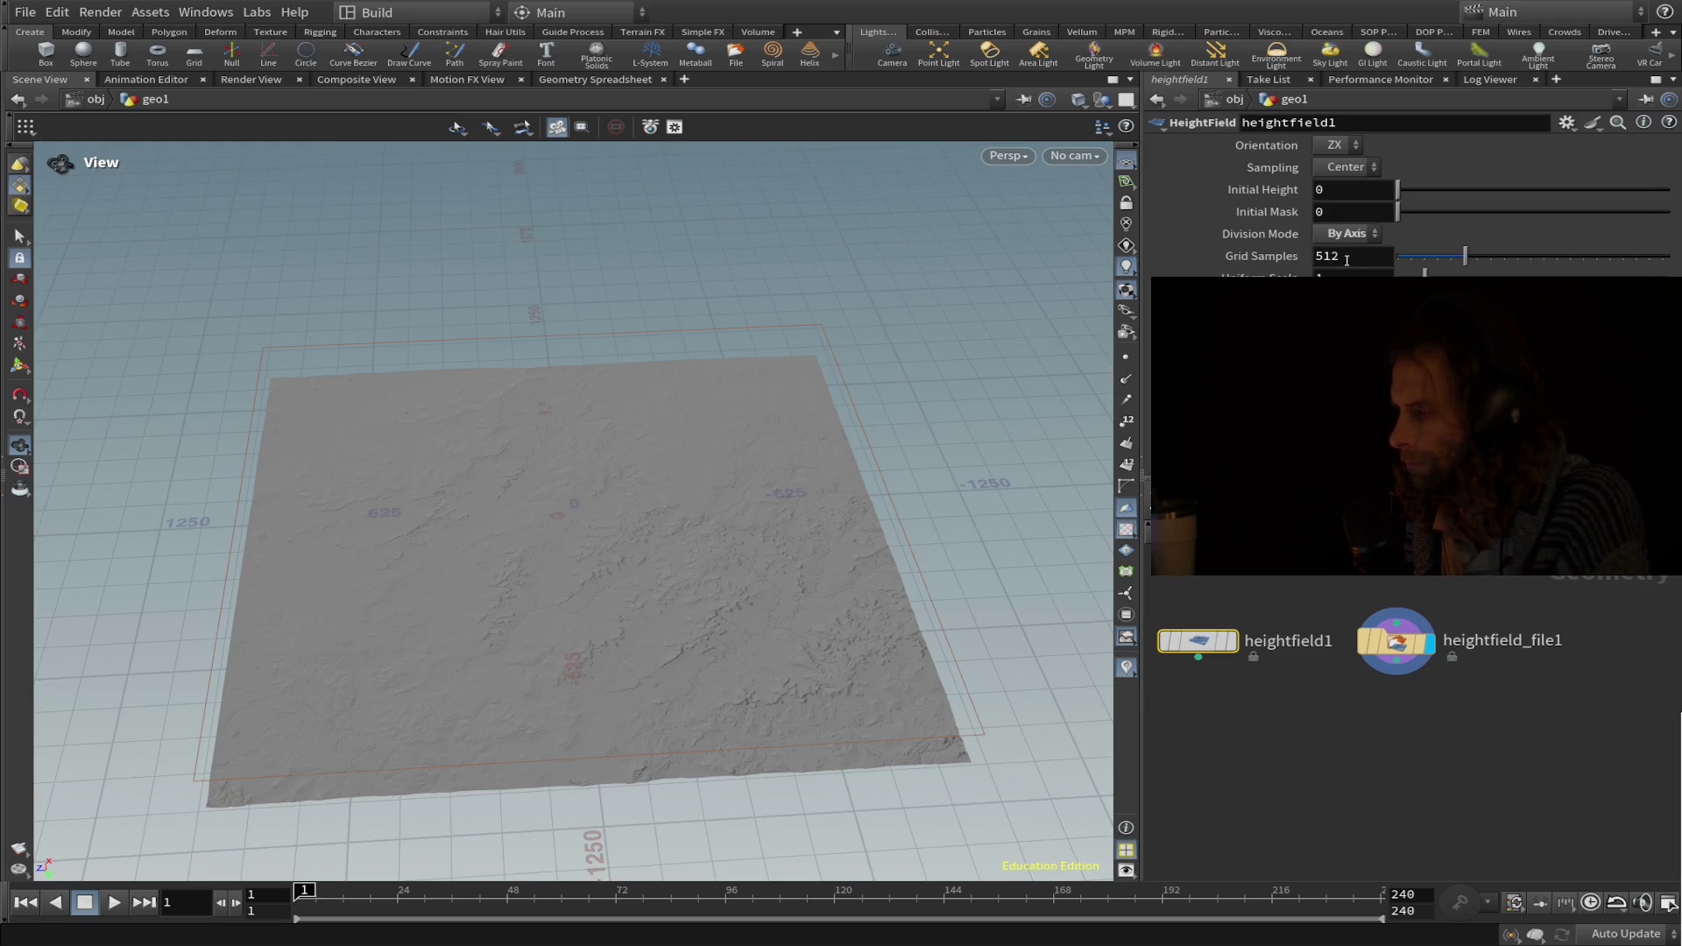
left_click_drag(1468, 255, 1669, 256)
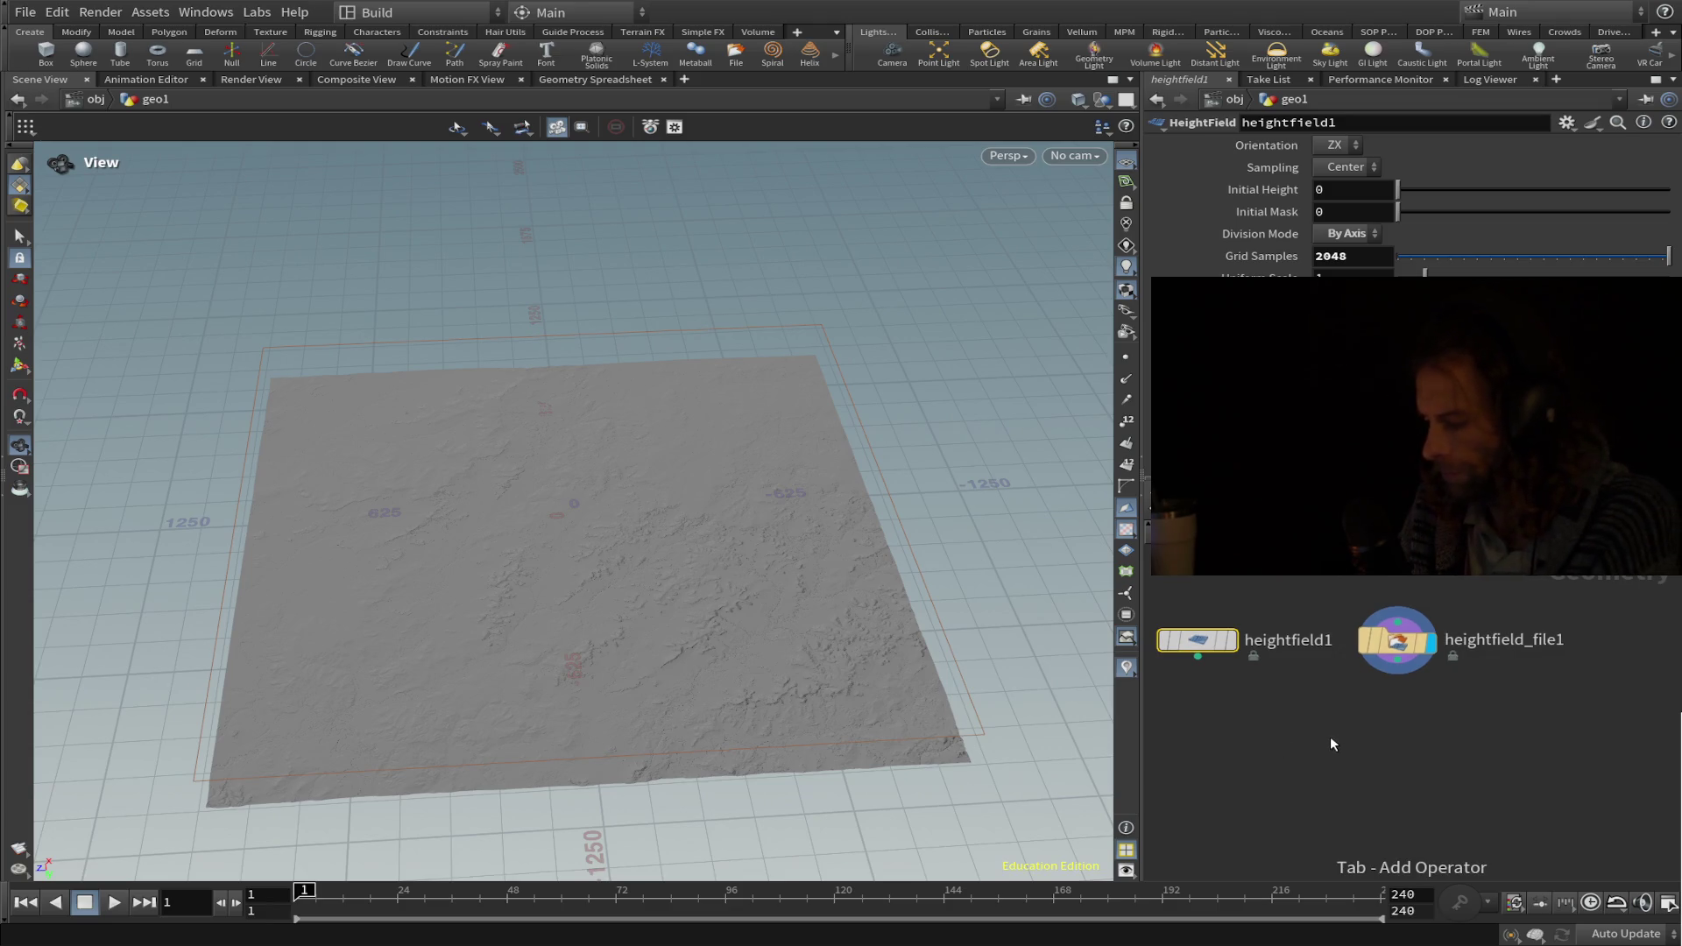
Search for and choose the HeightField Project node to add.
key("Tab")
type("project")
key("Return")
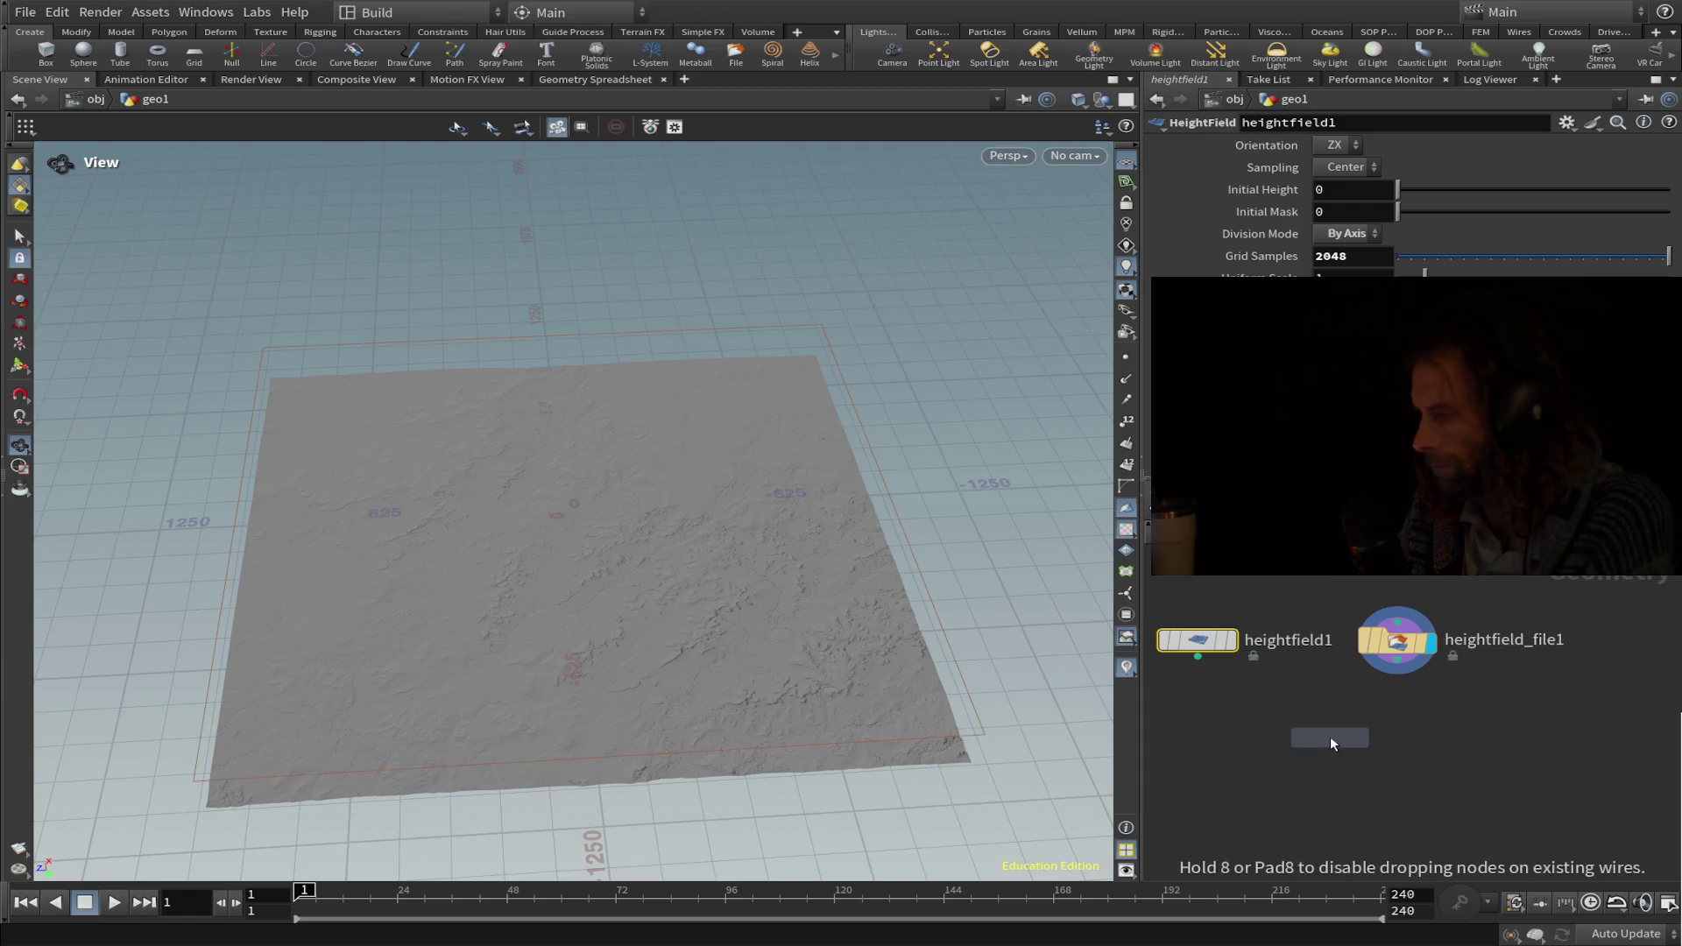
Place heightfield_project1, feeding heightfield1 into input 1 and heightfield_file1 into input 2.
left_click(1332, 743)
left_click_drag(1398, 677, 1345, 720)
mouse_move(1200, 657)
mouse_move(1200, 656)
left_mouse_down()
mouse_move(1305, 701)
mouse_move(1309, 759)
left_mouse_up()
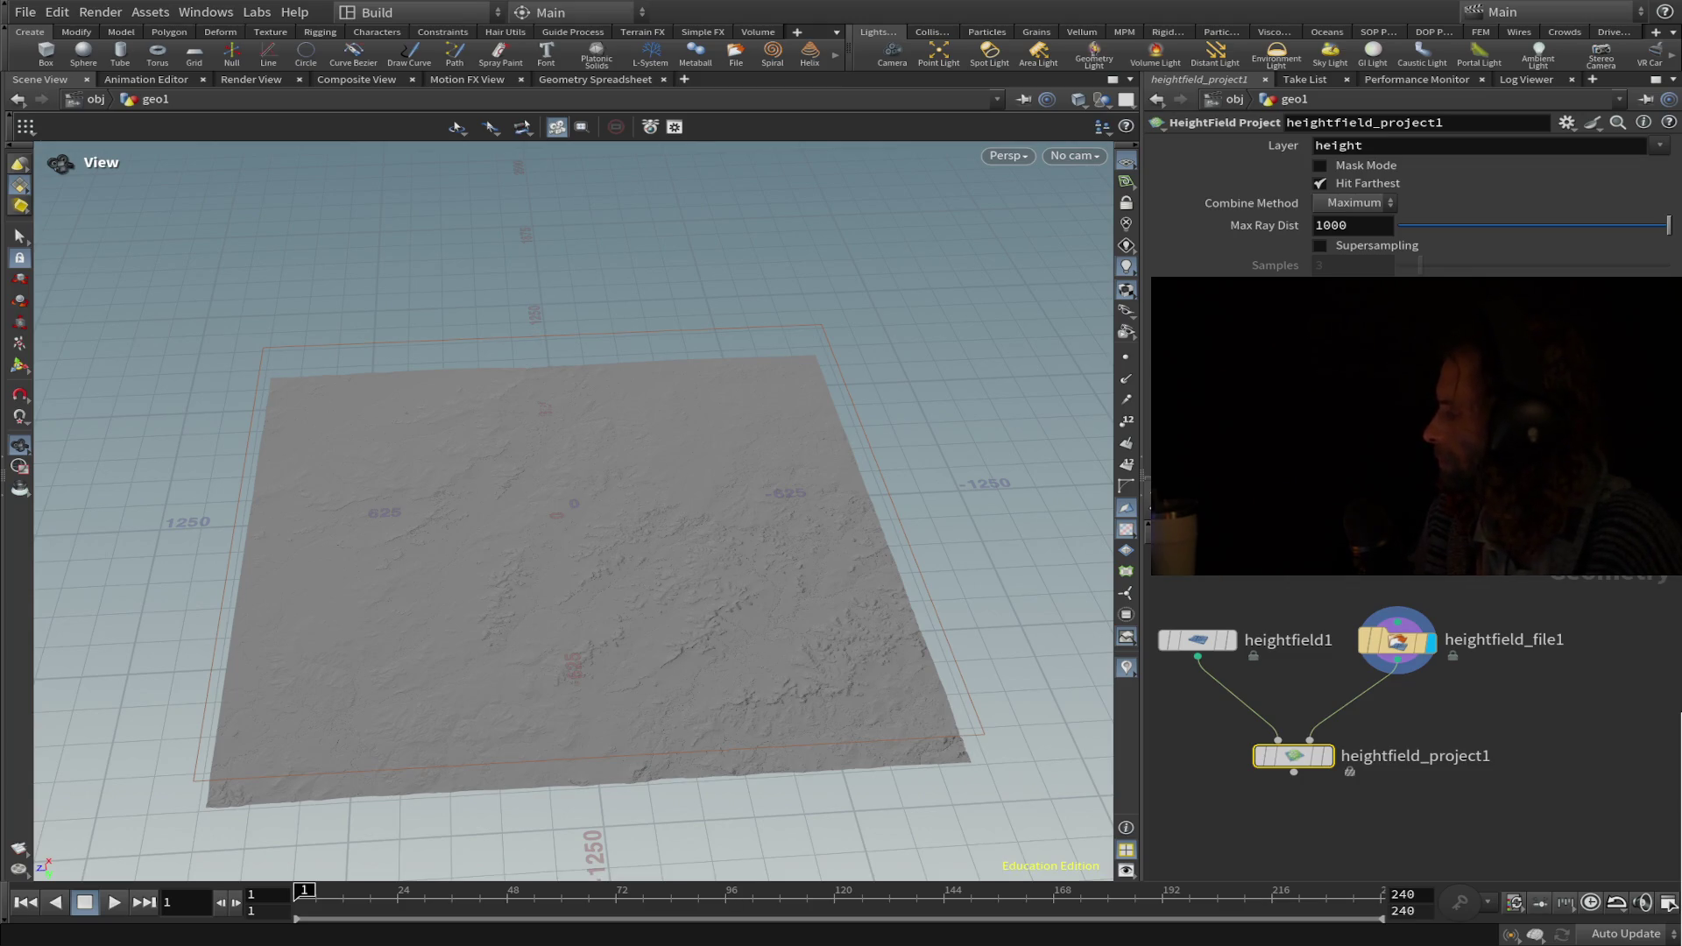
Tumble the viewport, then frame heightfield_project1 in the network and display its result.
mouse_move(624, 578)
left_mouse_down()
mouse_move(626, 653)
mouse_move(658, 518)
mouse_move(714, 646)
mouse_move(650, 435)
mouse_move(634, 507)
left_mouse_up()
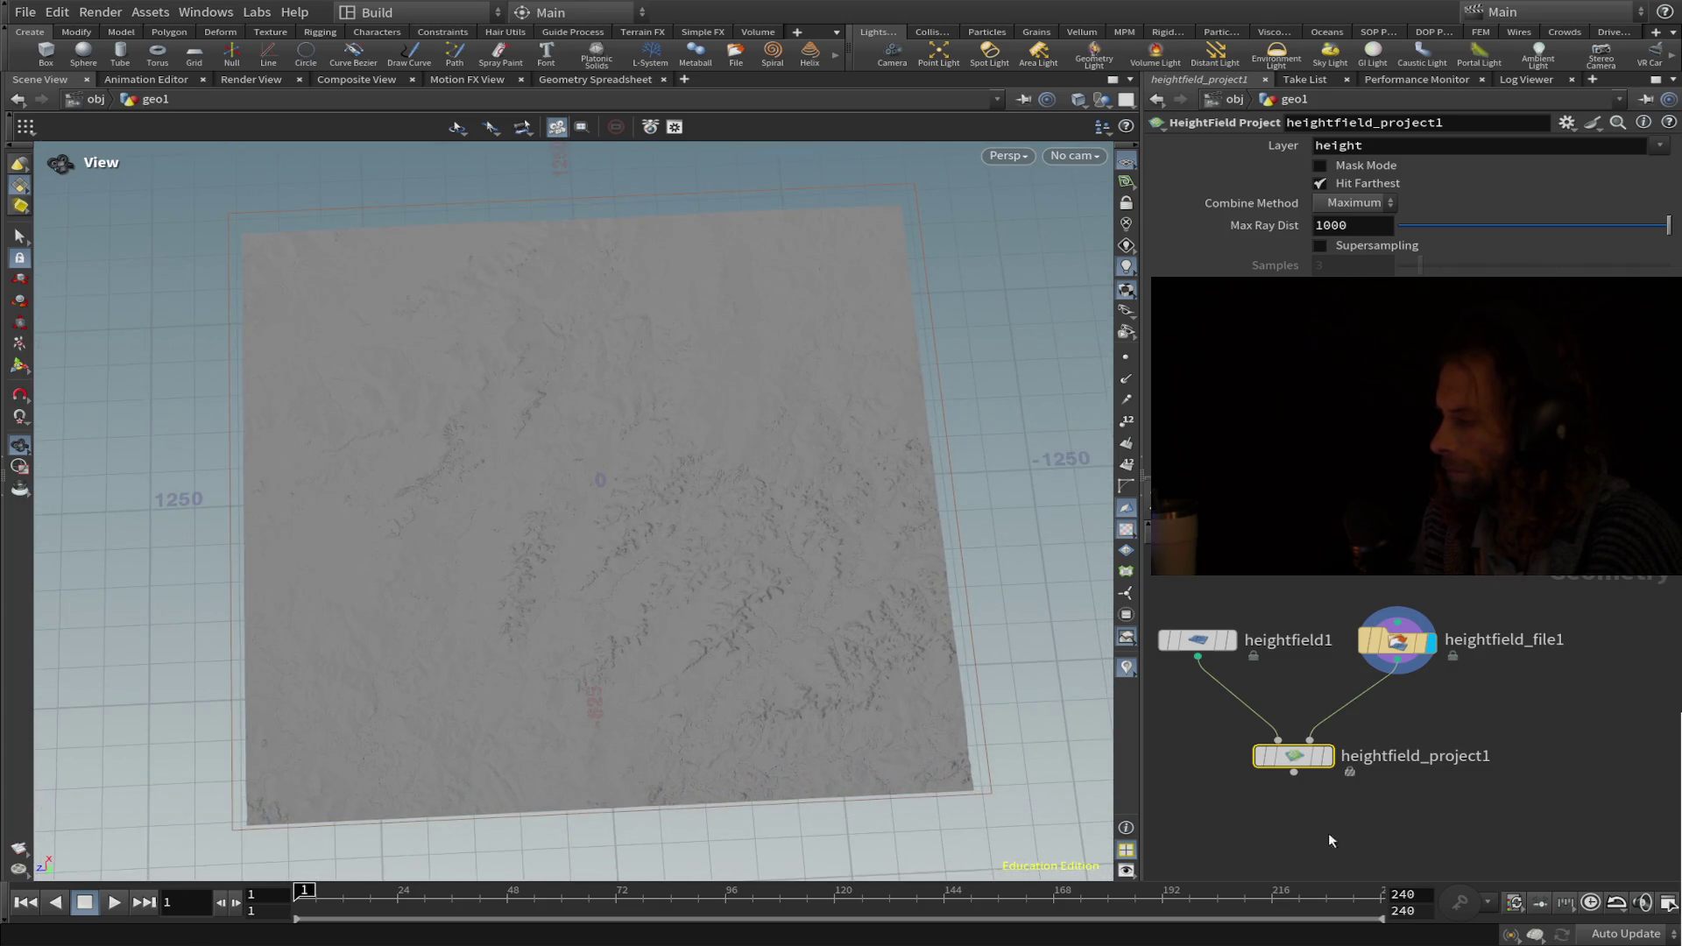
middle_click_drag(1293, 826, 1378, 751)
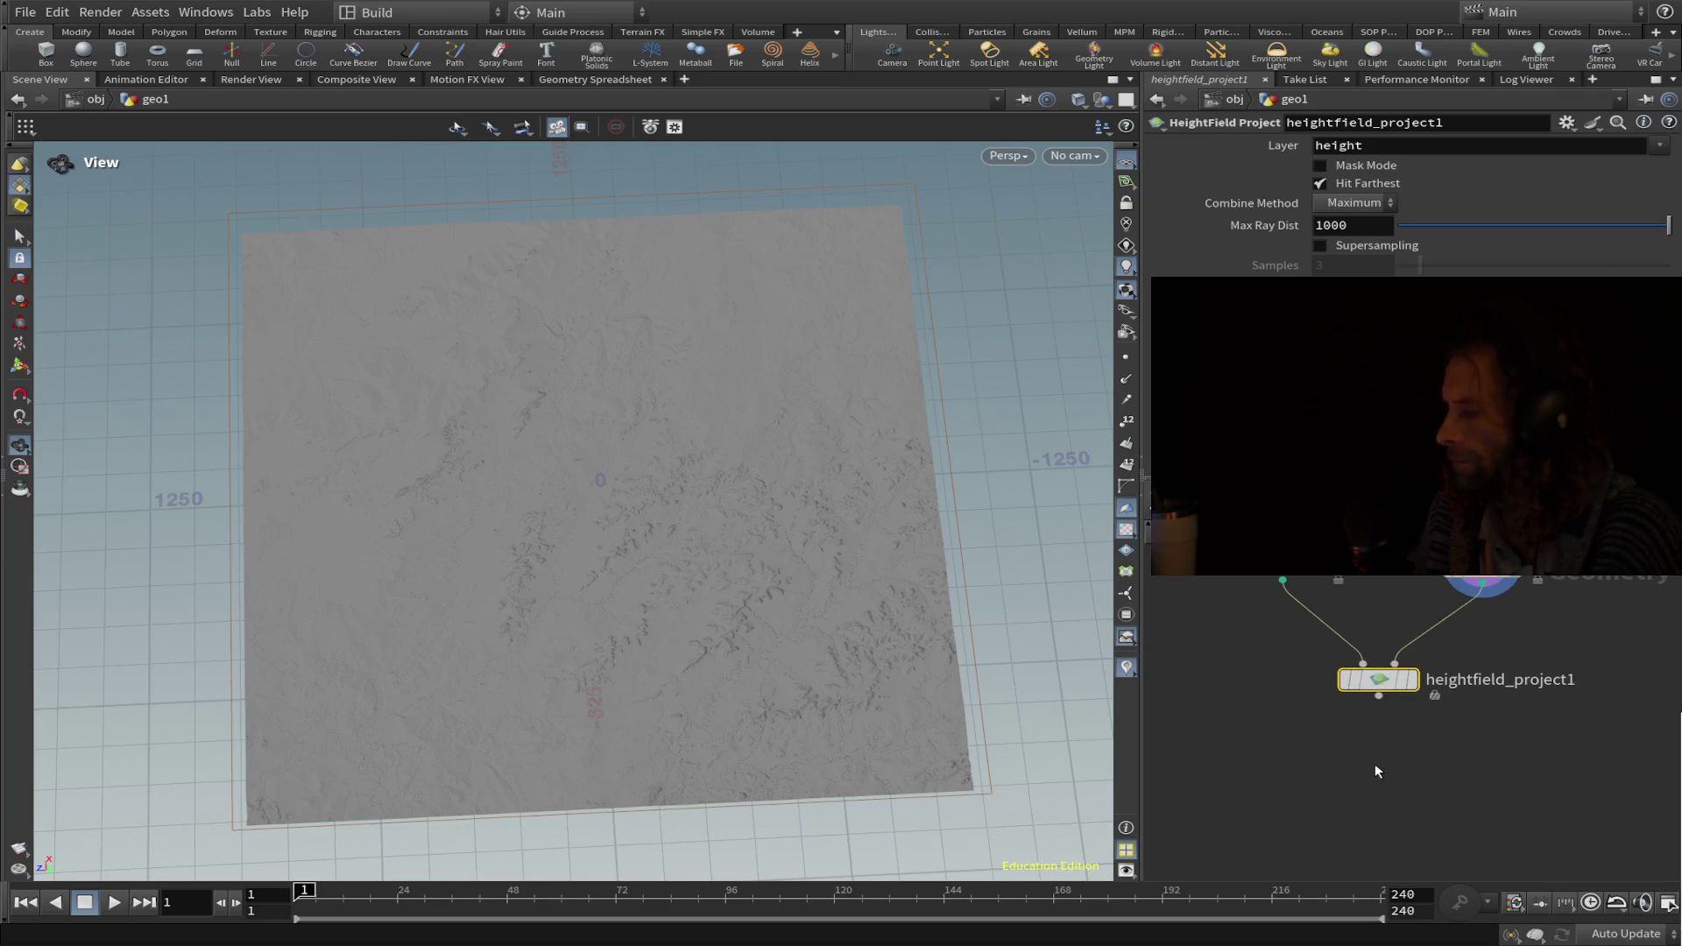
scroll(1375, 766, "down", 1)
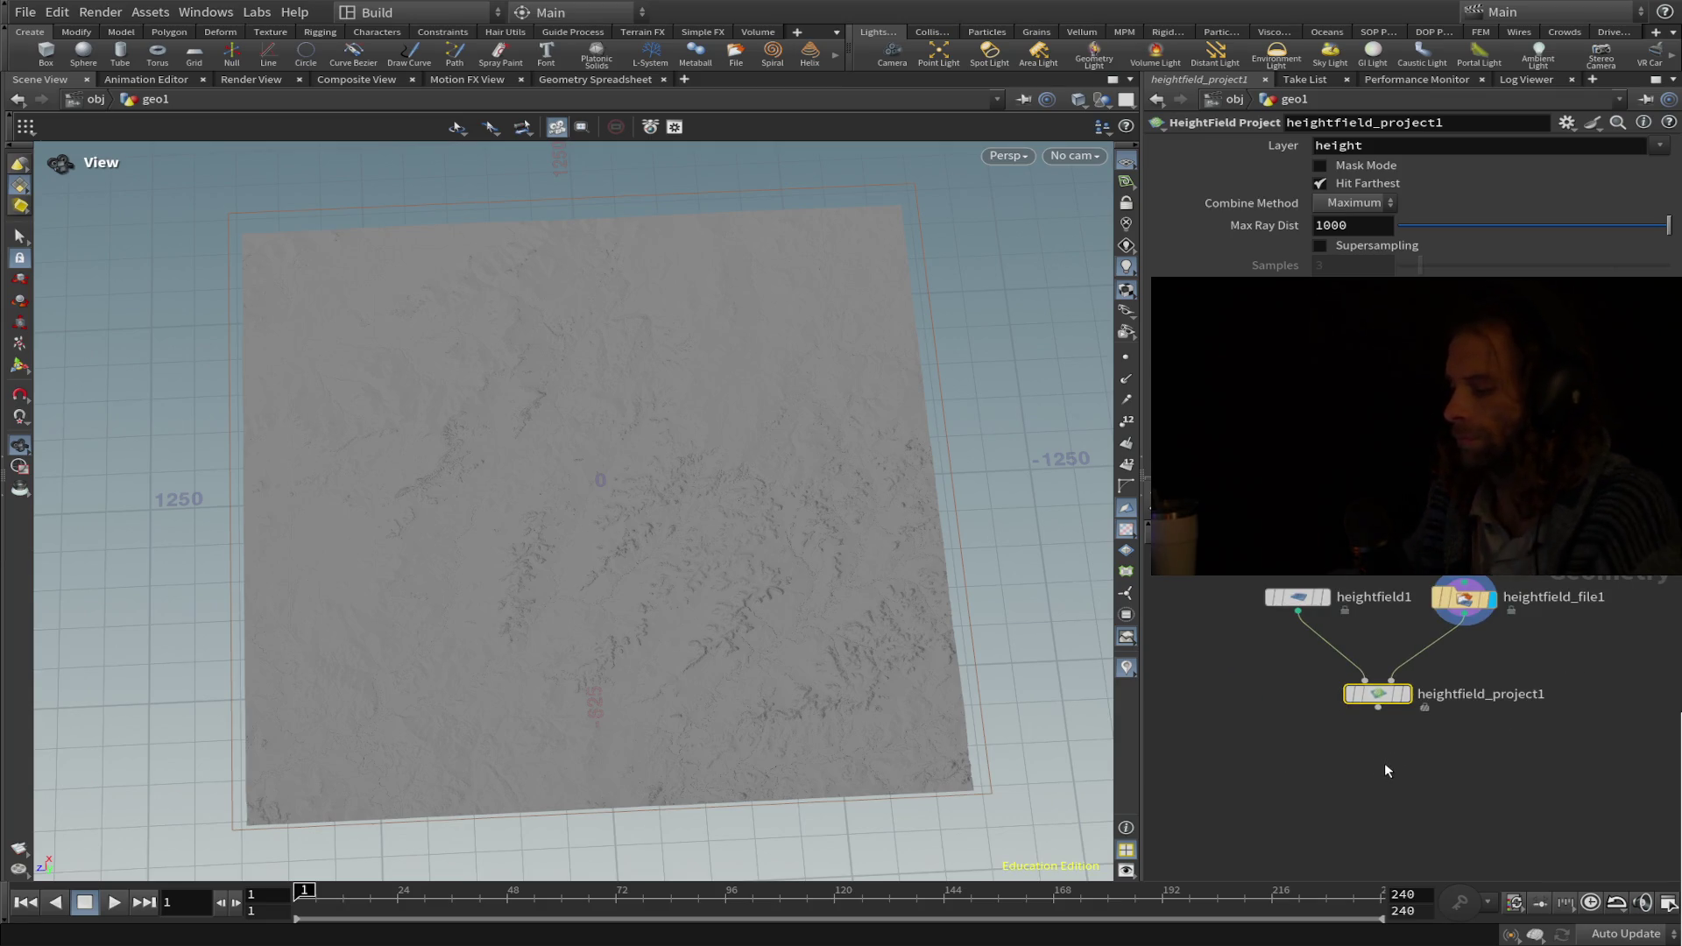
key("f")
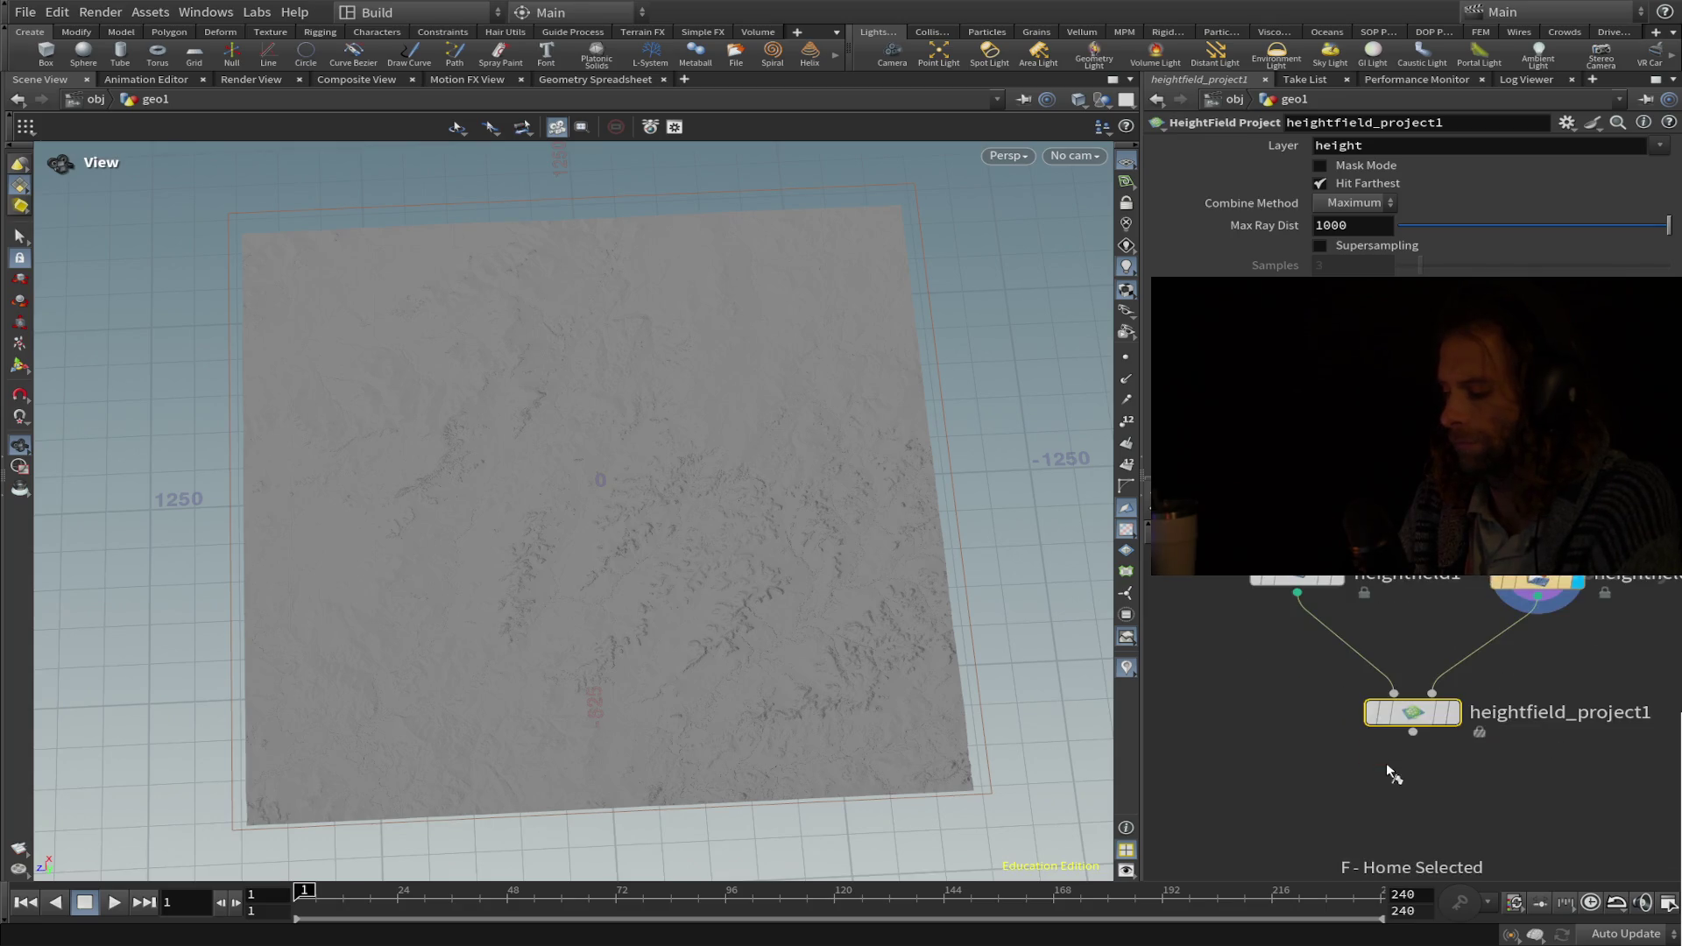
key("r")
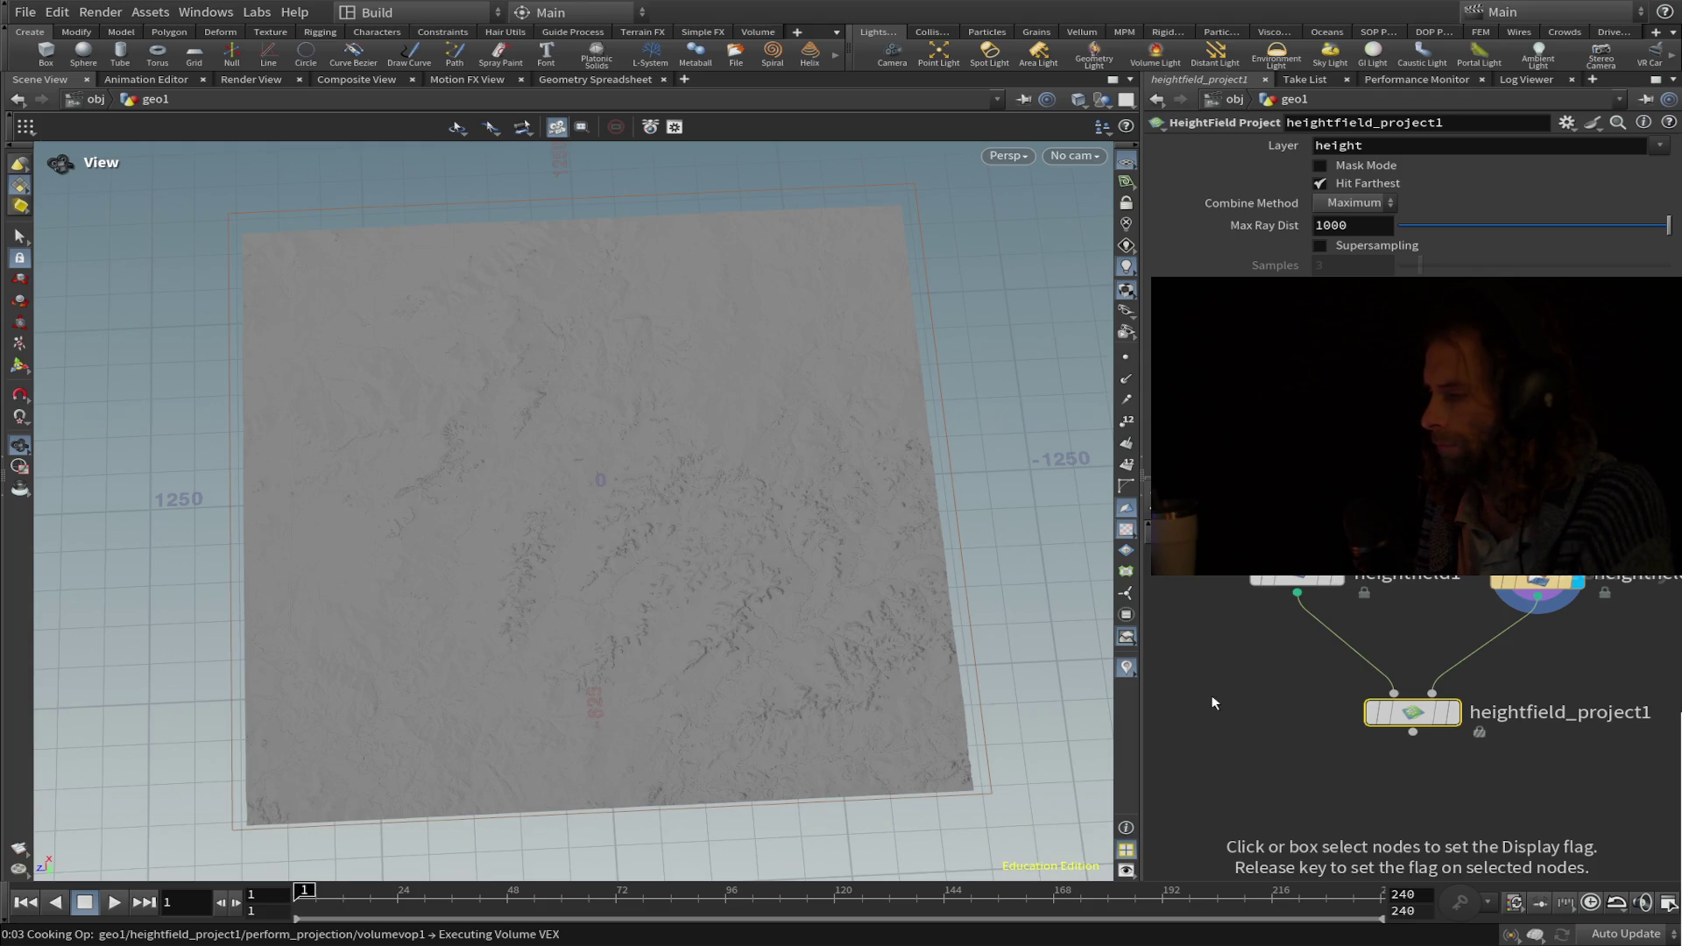
Dive into heightfield_project1, return to geo1, and reframe the node in the network.
key("Return")
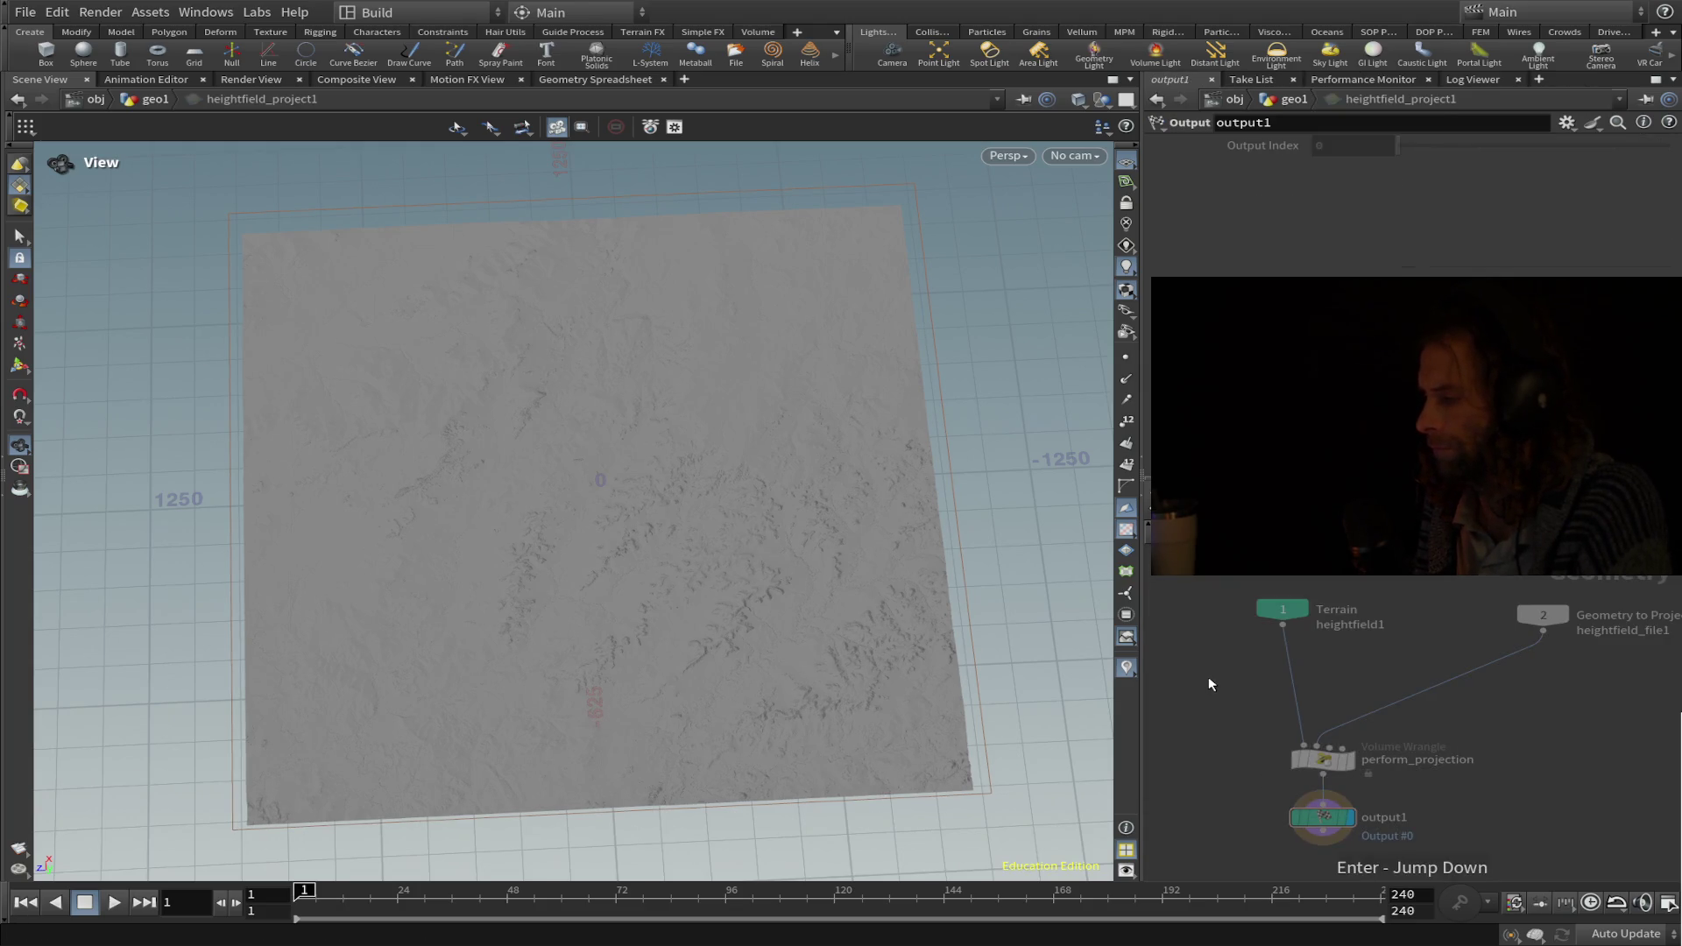
key("u")
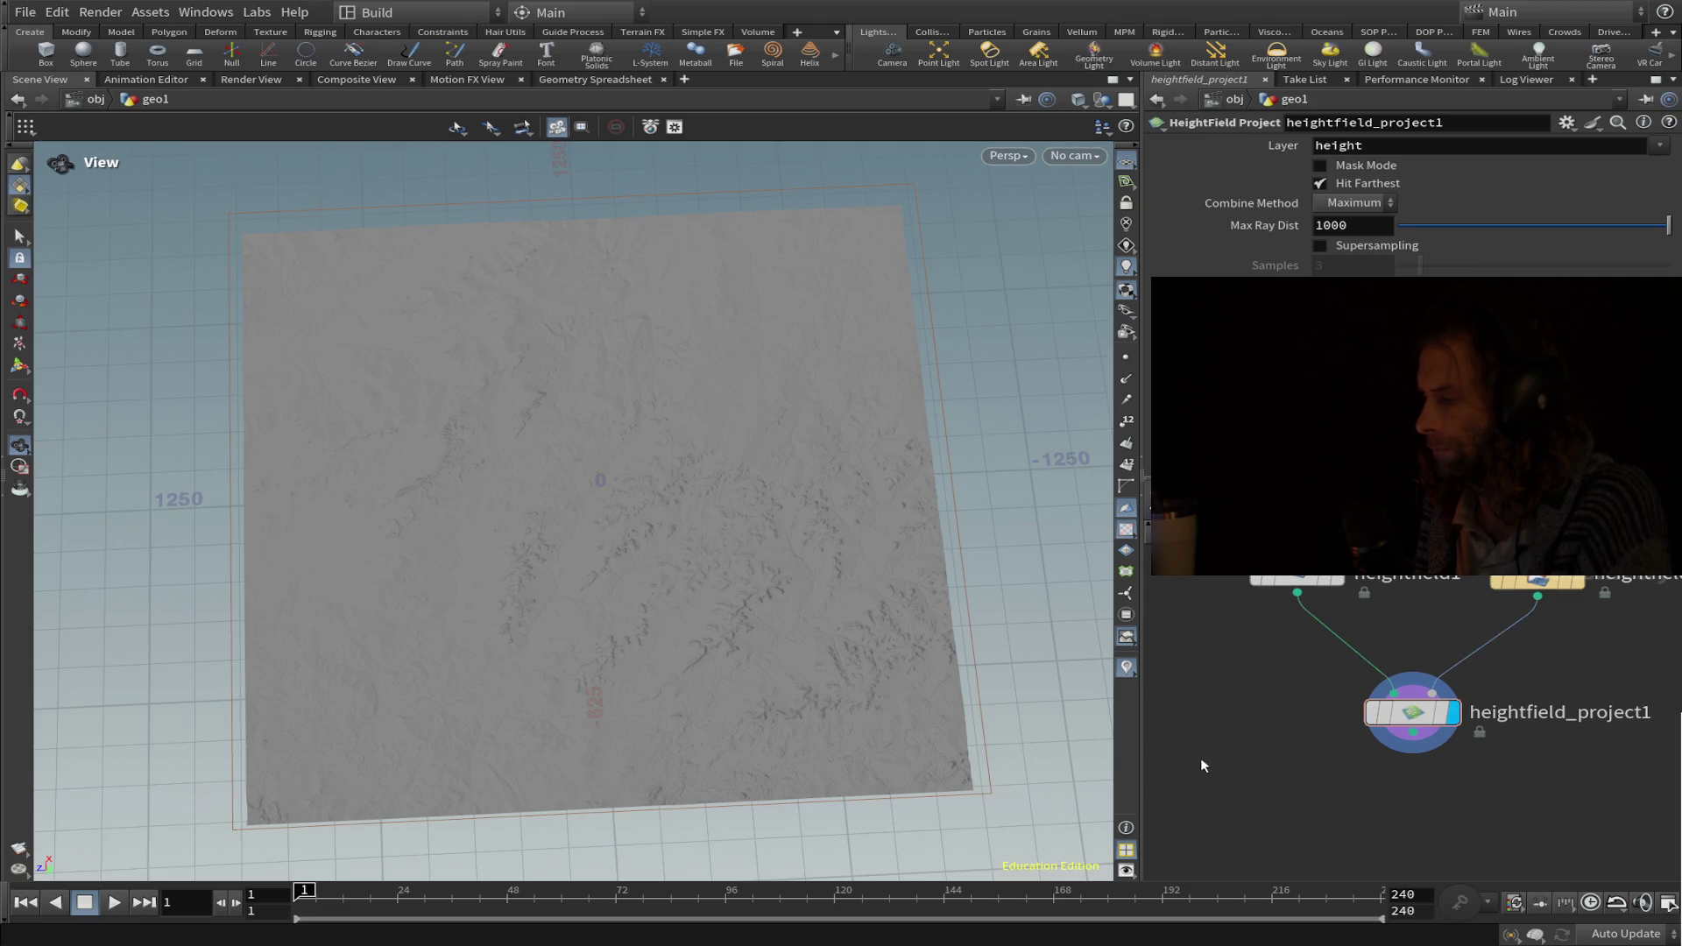
scroll(1207, 745, "up", 2)
scroll(1211, 740, "down", 3)
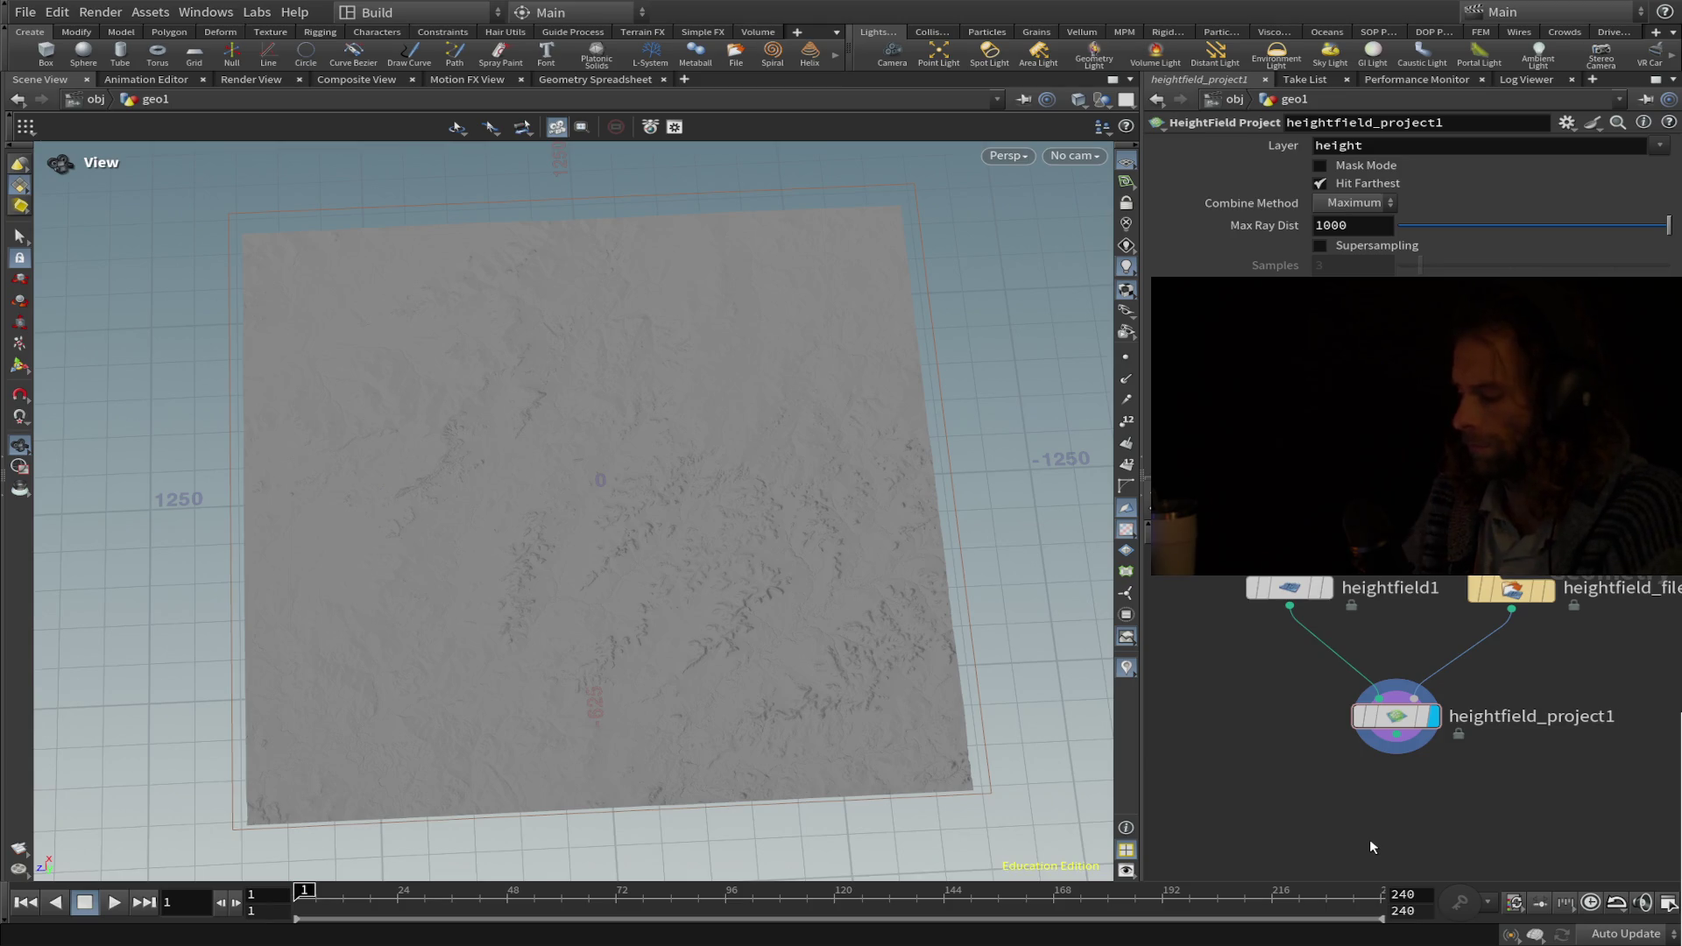
key("f")
key("t")
key("Return")
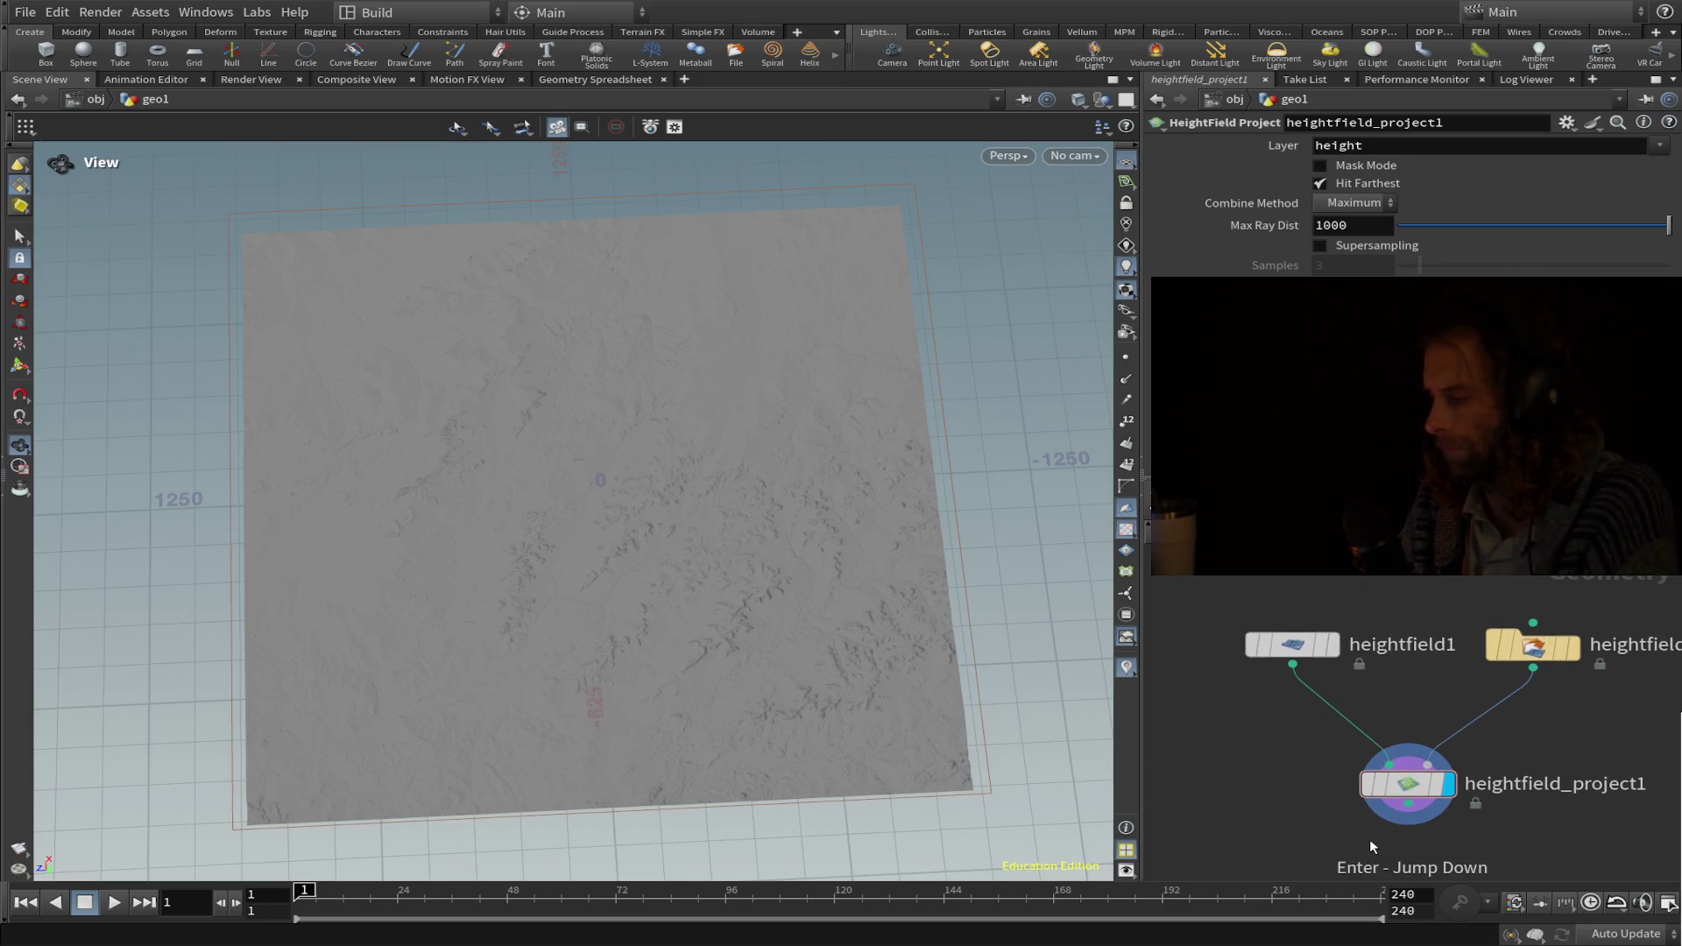
key("Tab")
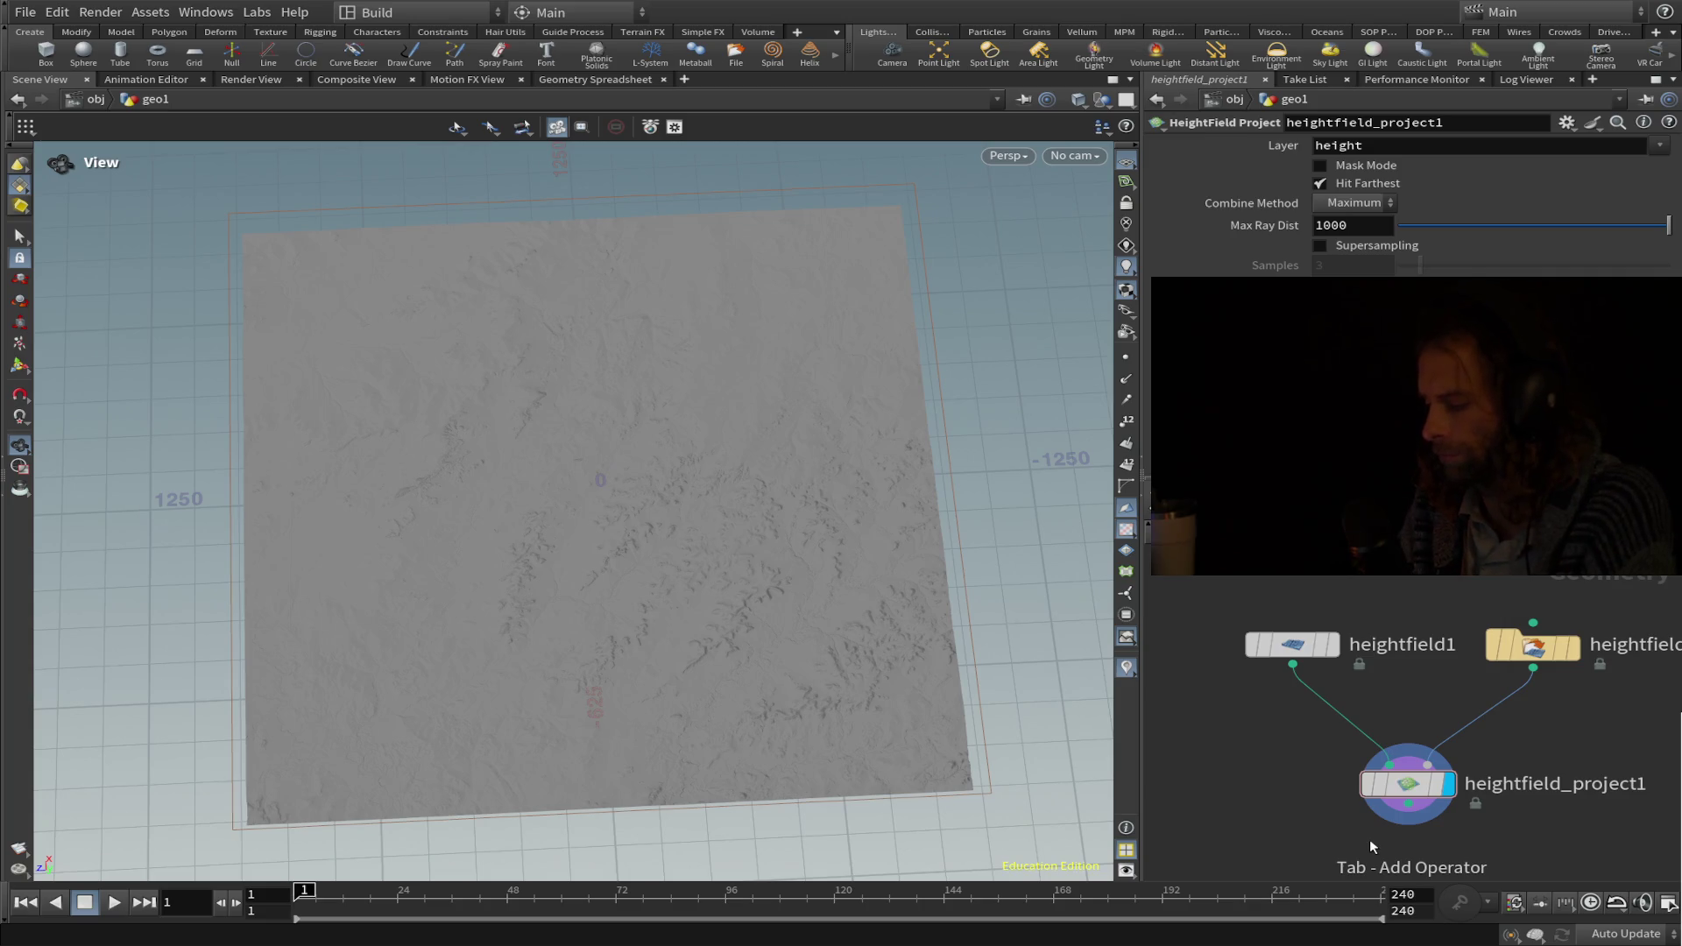
Add a HeightField Remap node and wire heightfield_project1 into it.
type("remap")
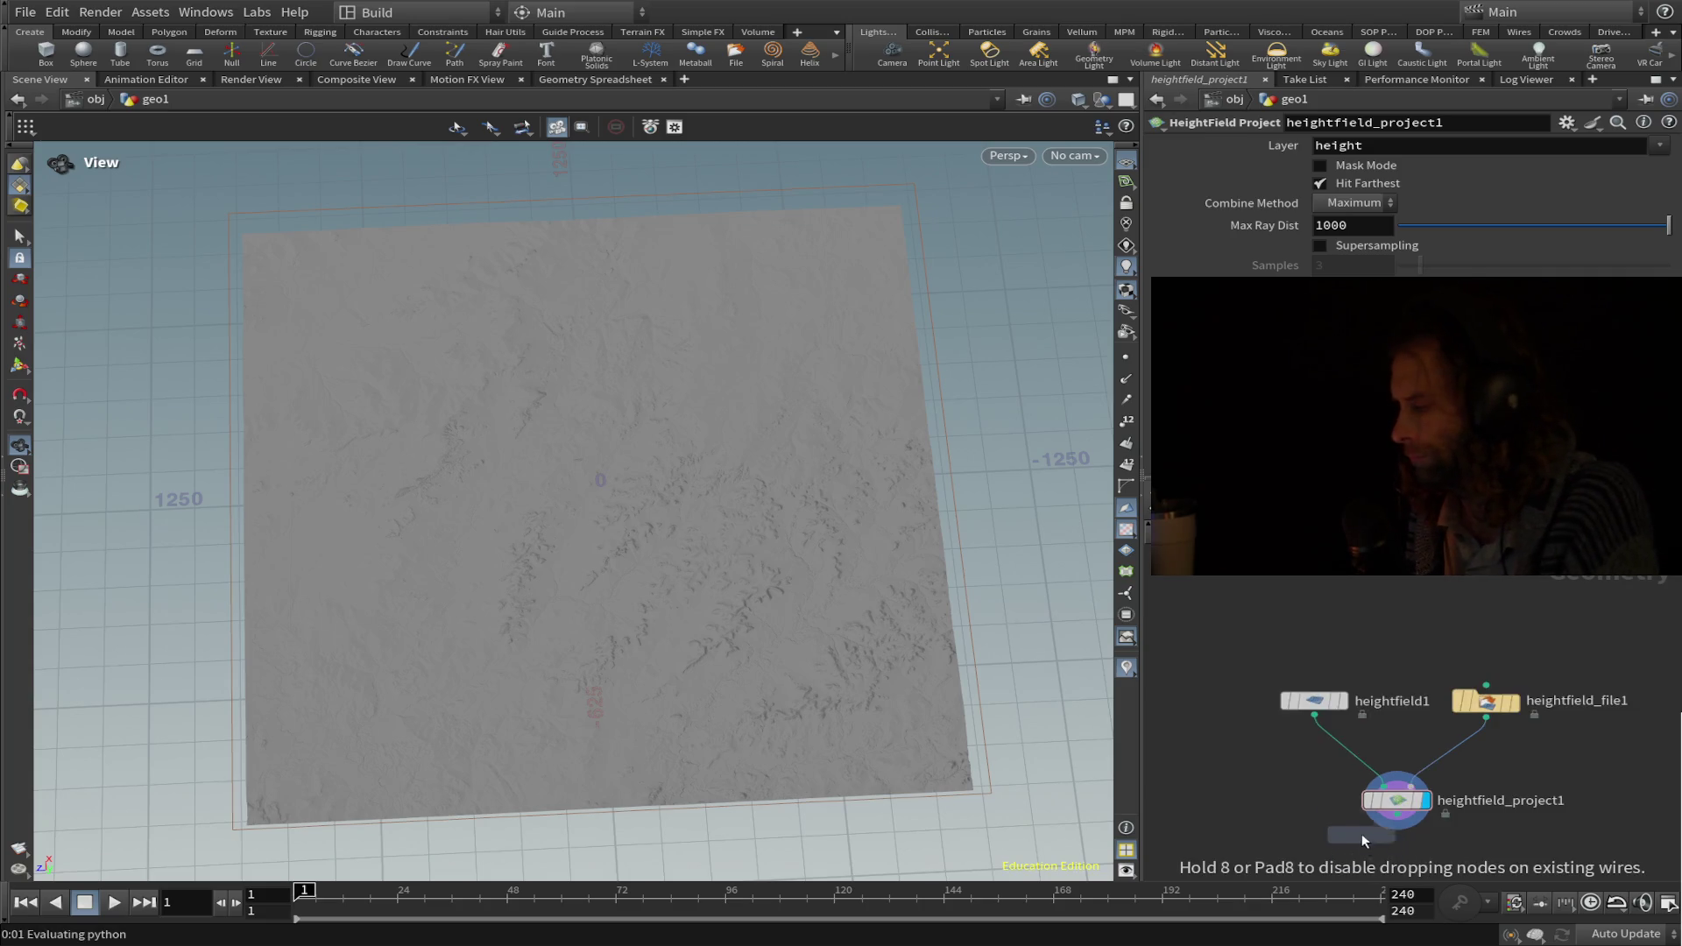
key("Return")
middle_click_drag(1493, 782, 1493, 607)
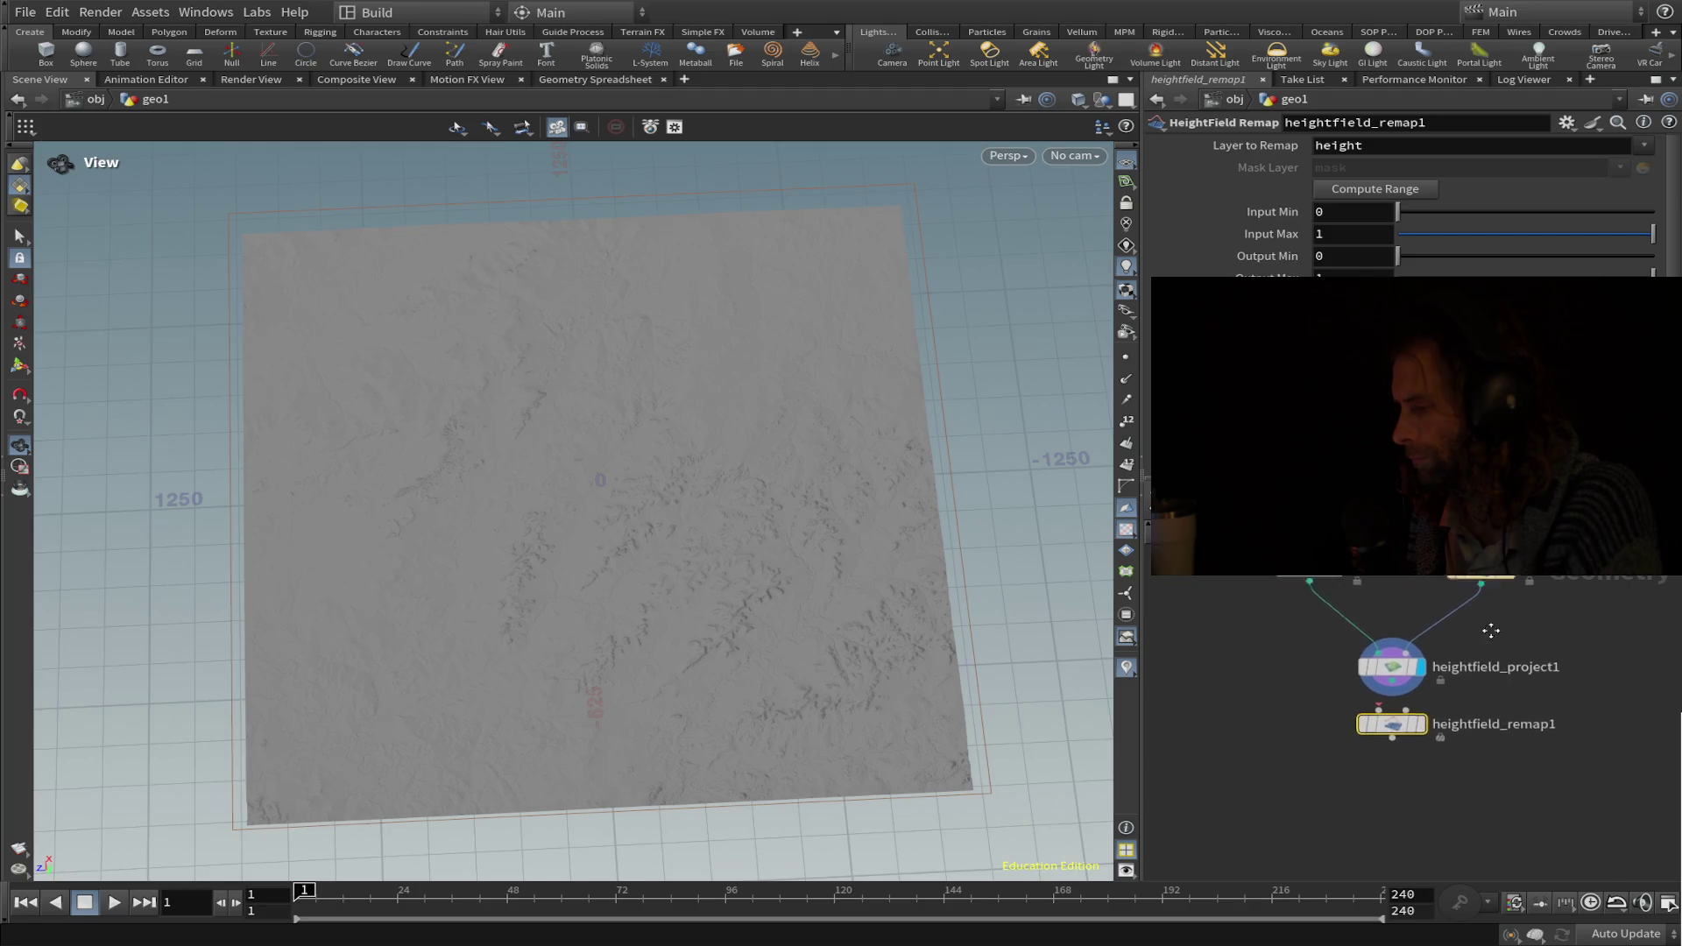
left_click_drag(1397, 646, 1421, 697)
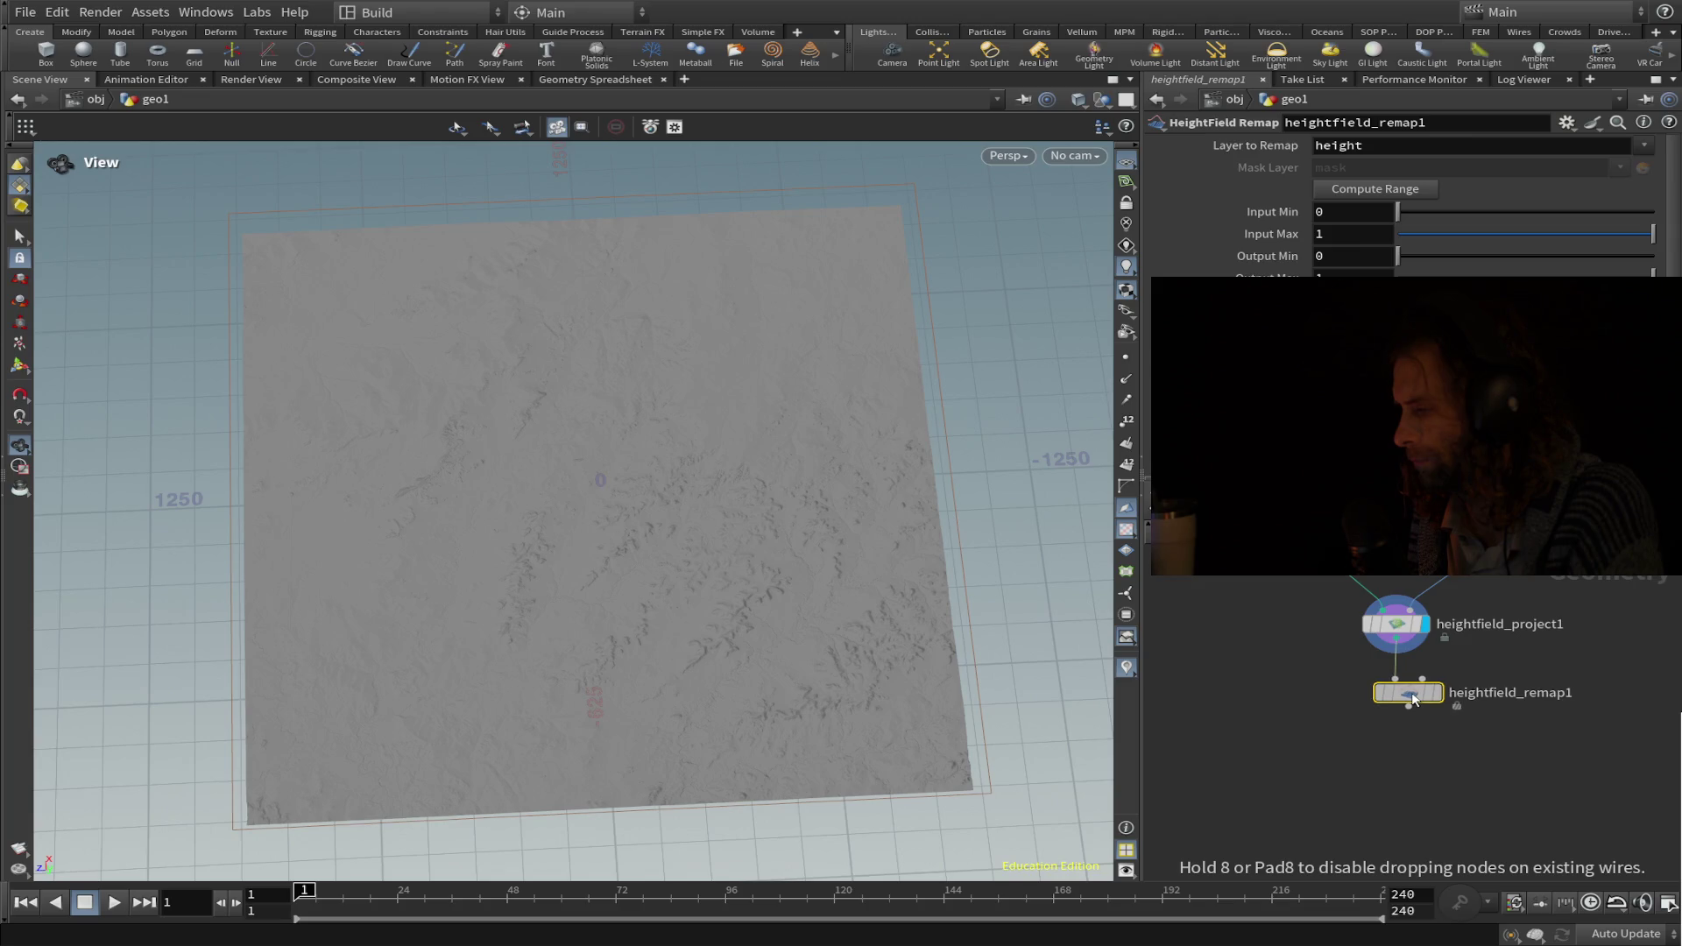
mouse_move(1421, 695)
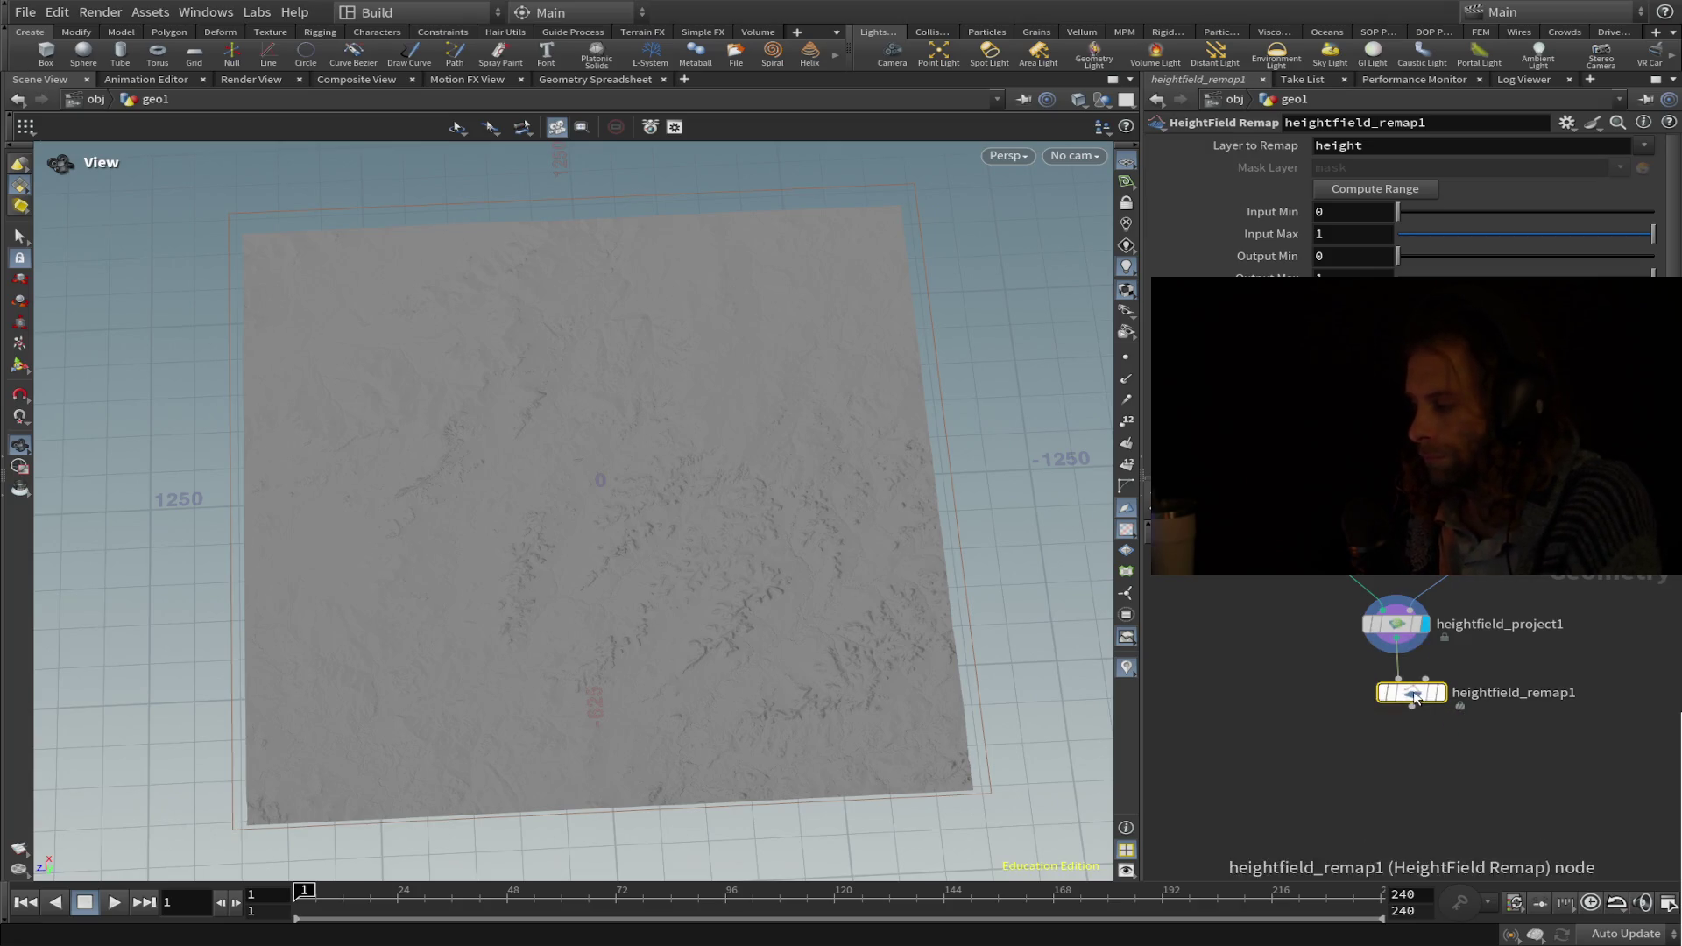
Compute the 143.559–173.811 height range and remap it to Output Min 0, Output Max 1.
left_click(1380, 192)
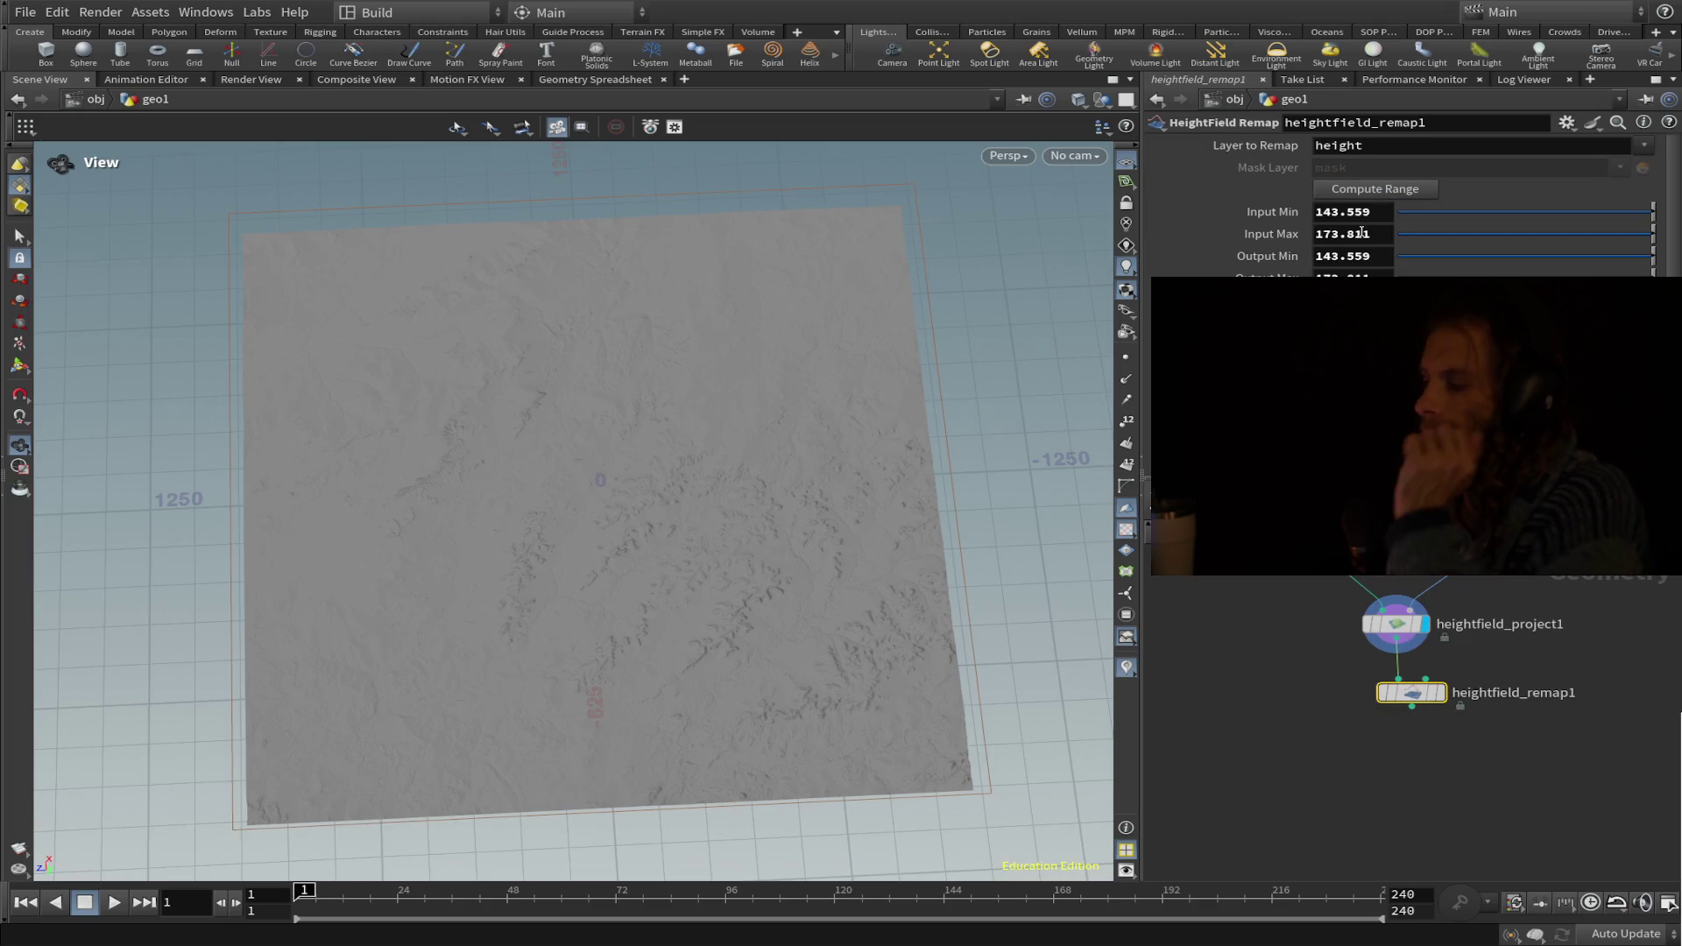
left_click(1372, 260)
type("0")
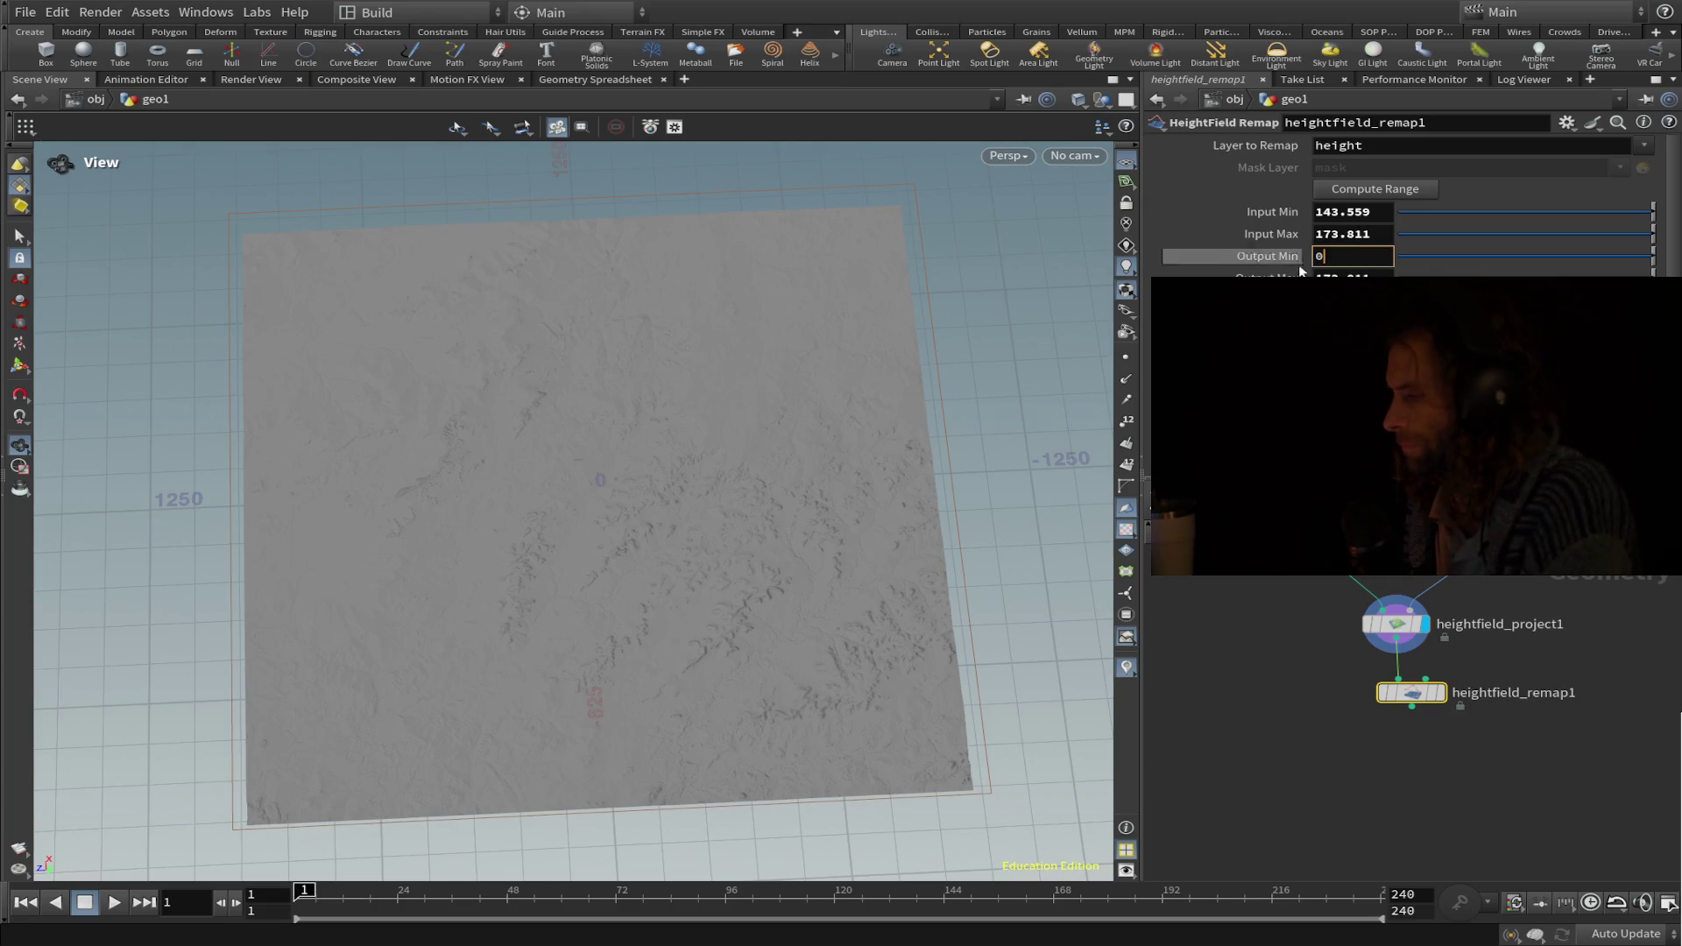
key("Tab")
type("1")
key("Return")
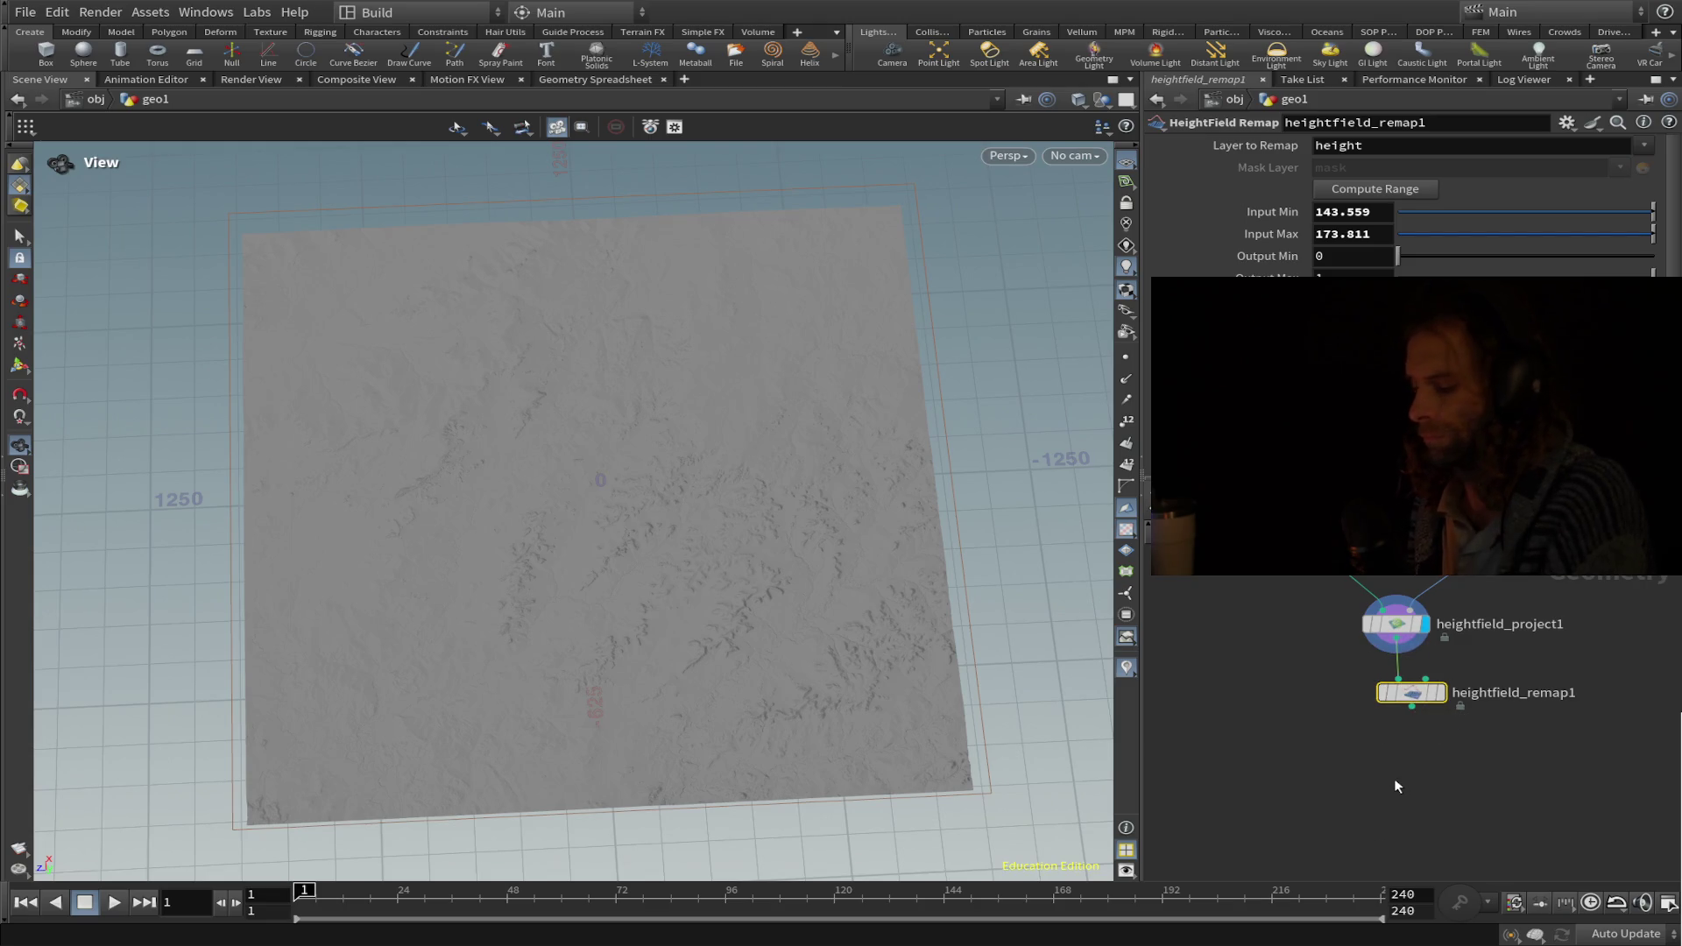
key("Tab")
key("Return")
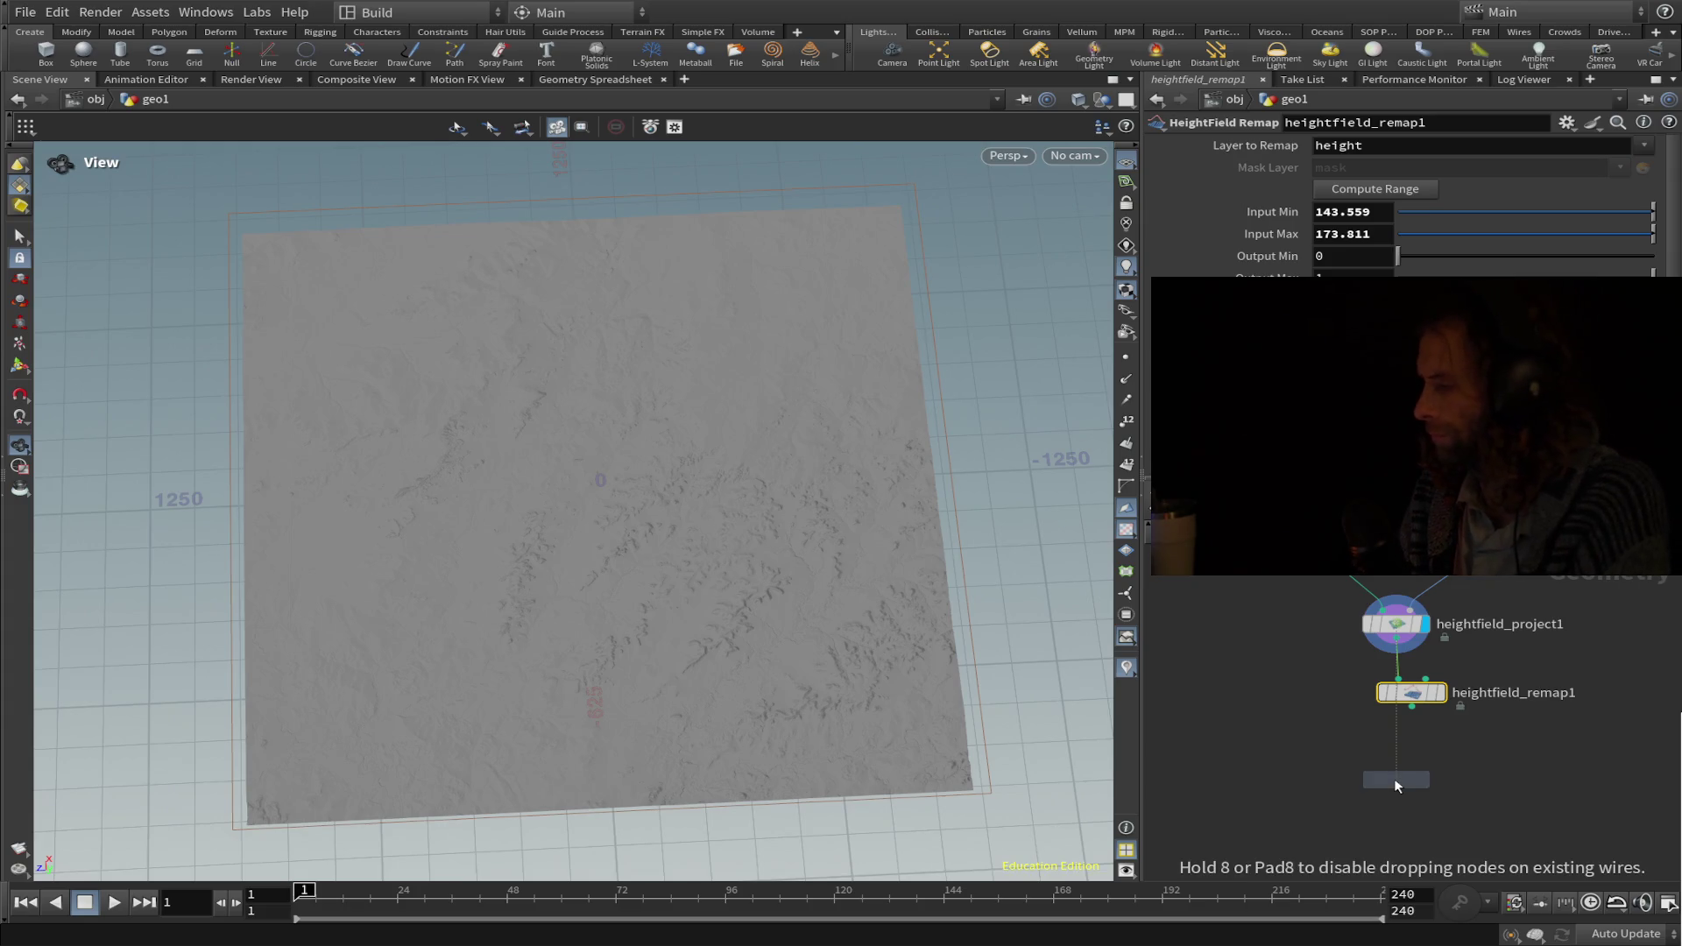
Place a HeightField Output node below heightfield_remap1 and wire the remap output into it.
left_click(1427, 799)
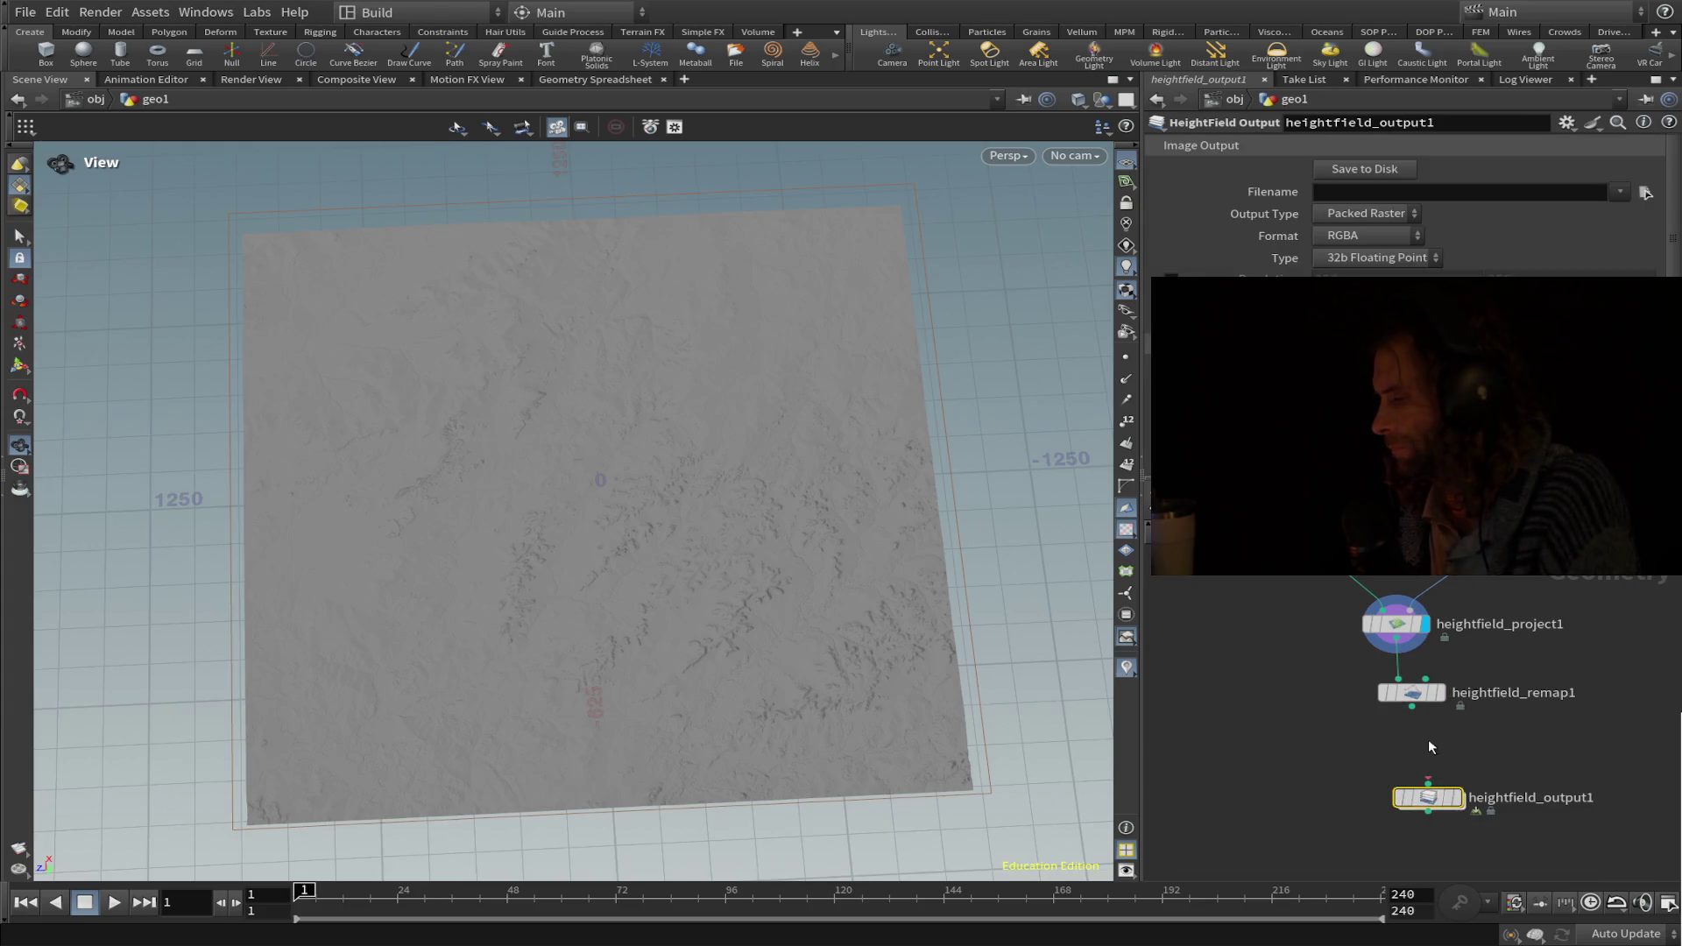
left_click_drag(1412, 706, 1428, 789)
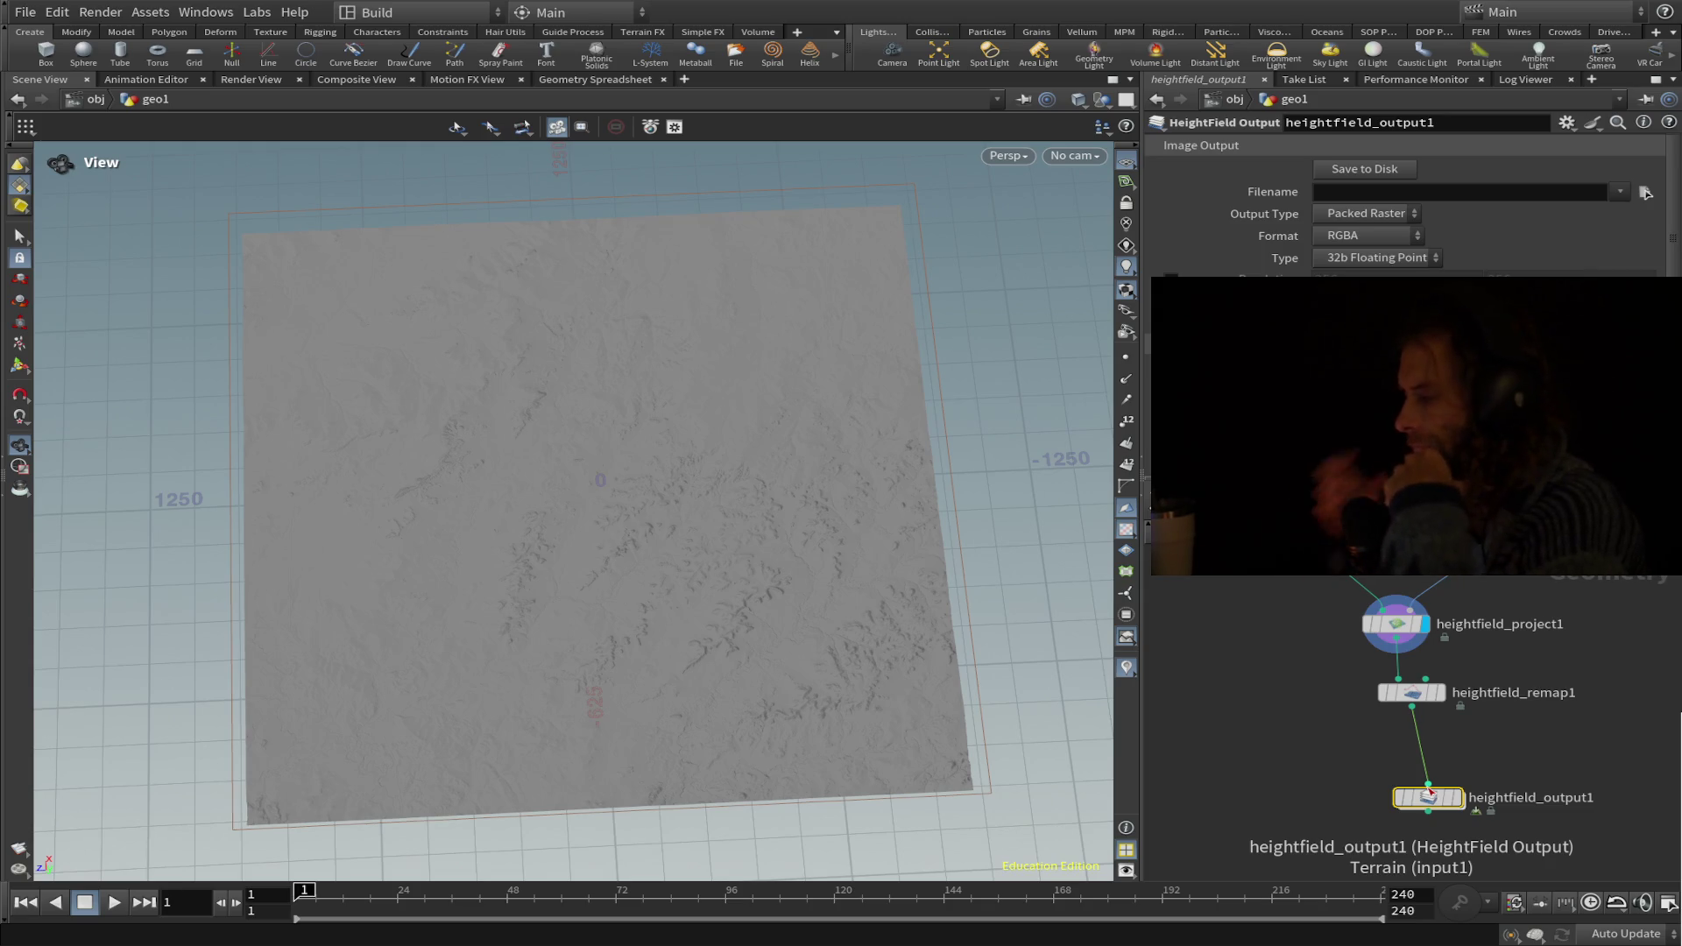
mouse_move(1428, 795)
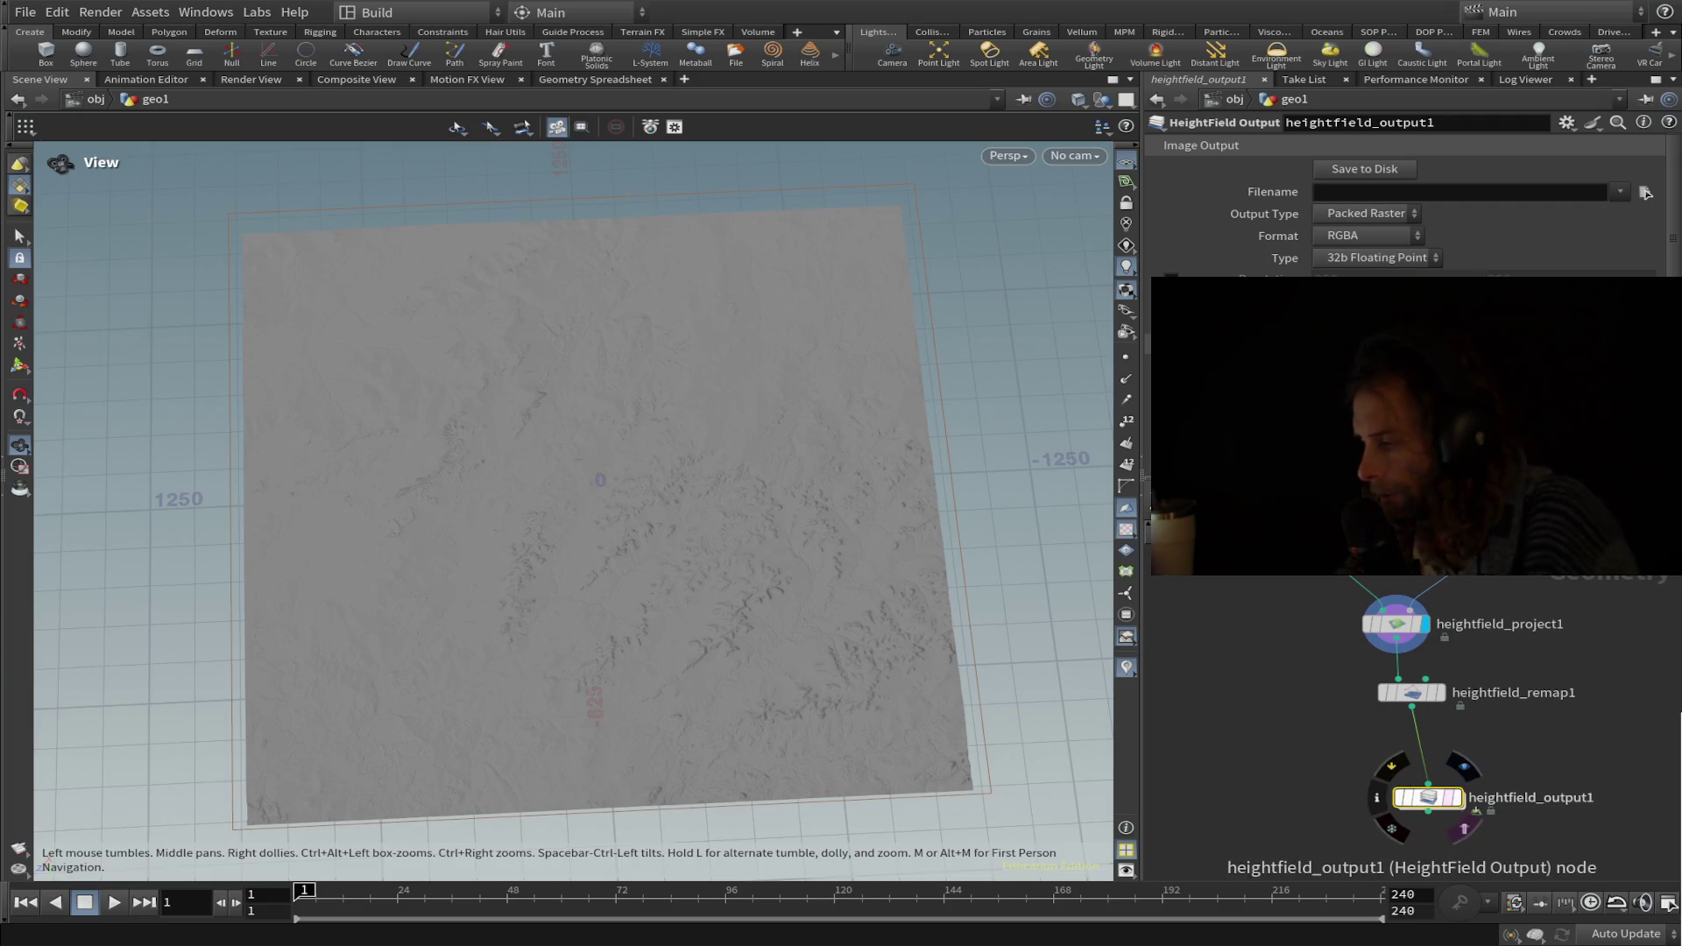
Set the HeightField Output format to Single Channel and the pixel type to 16b Fixed.
left_click(1367, 235)
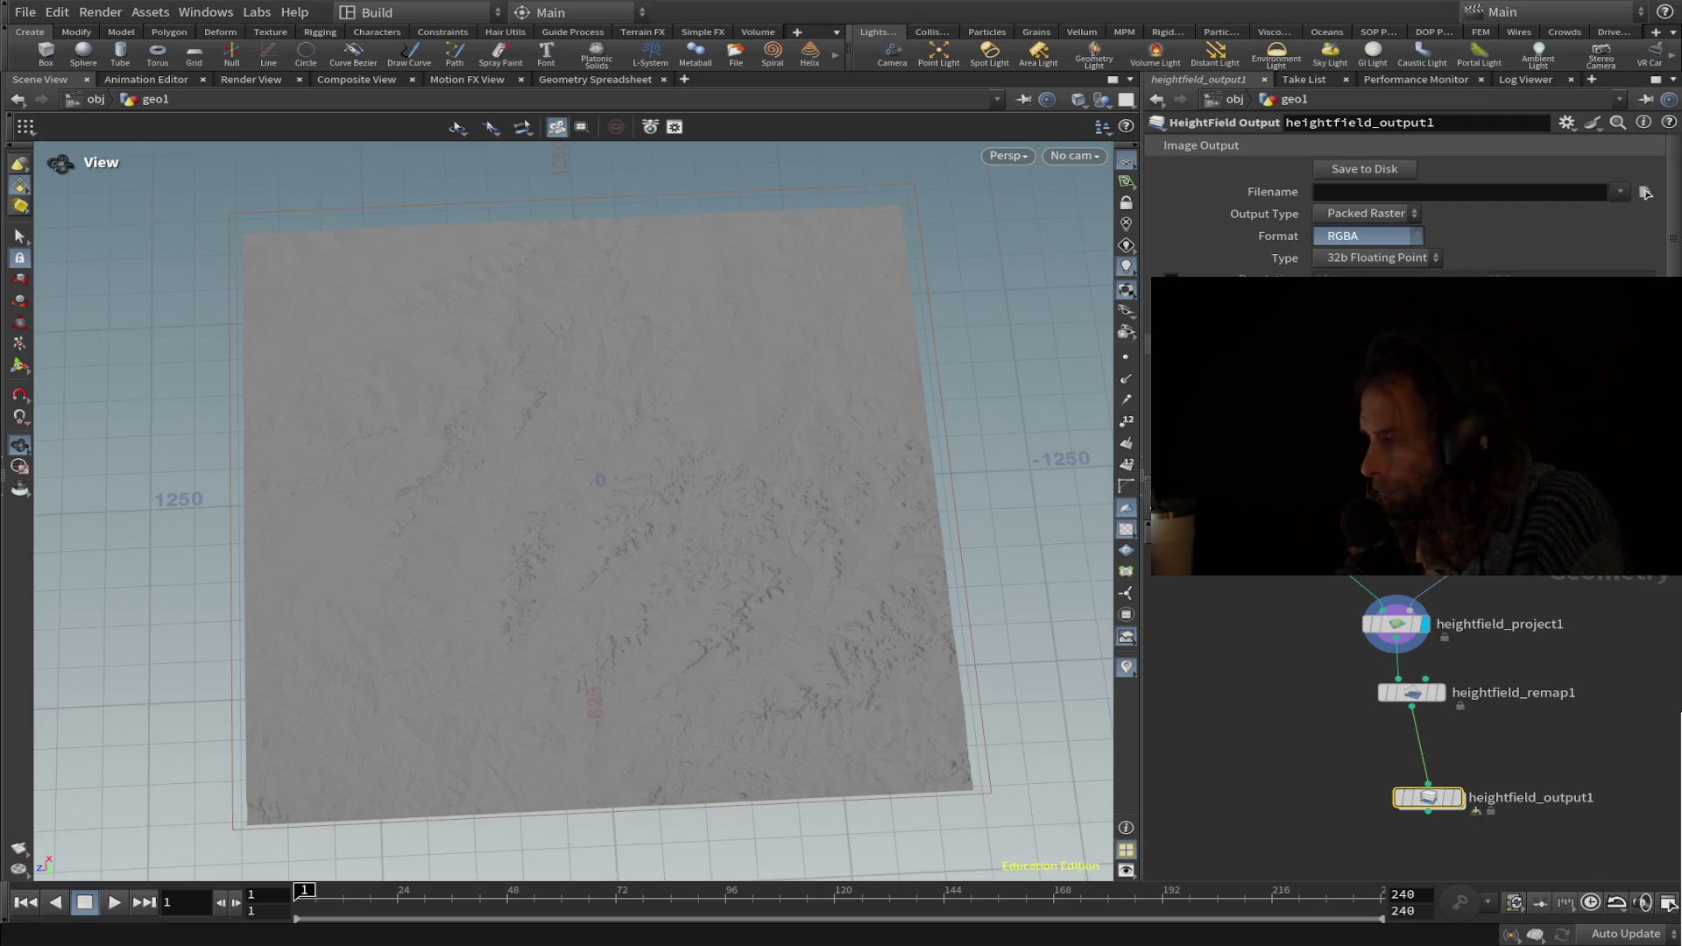
left_click(1346, 272)
left_click(1376, 257)
left_click(1358, 237)
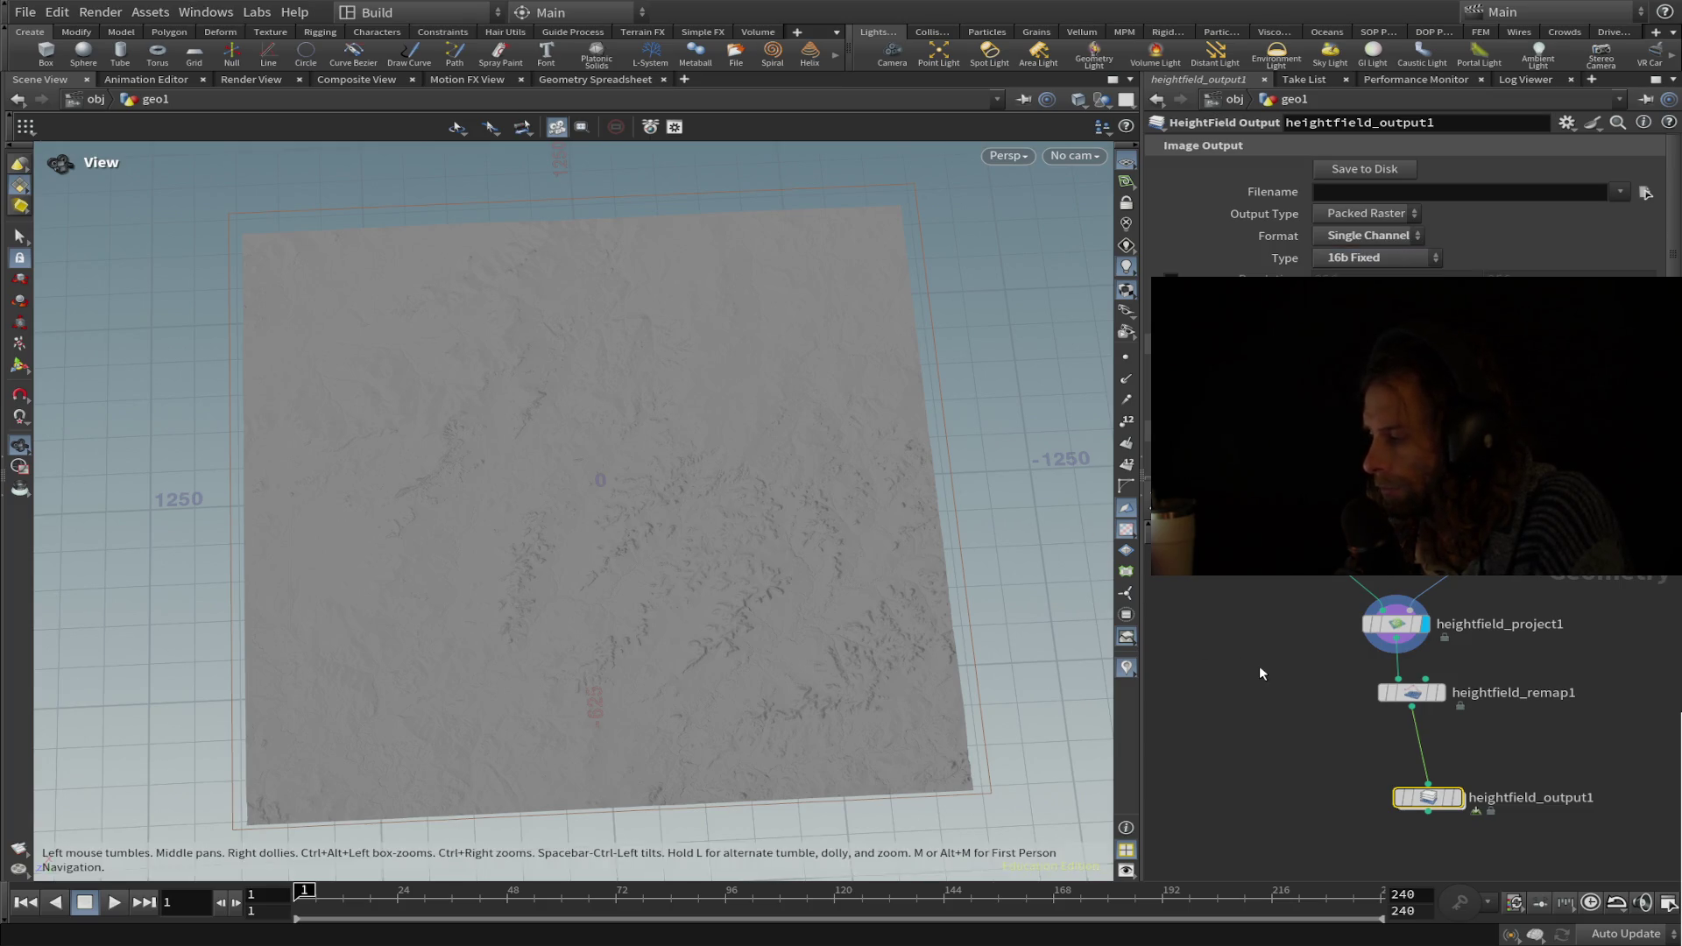
View the terrain from straight above and use the height layer for the red channel.
scroll(1255, 668, "down", 3)
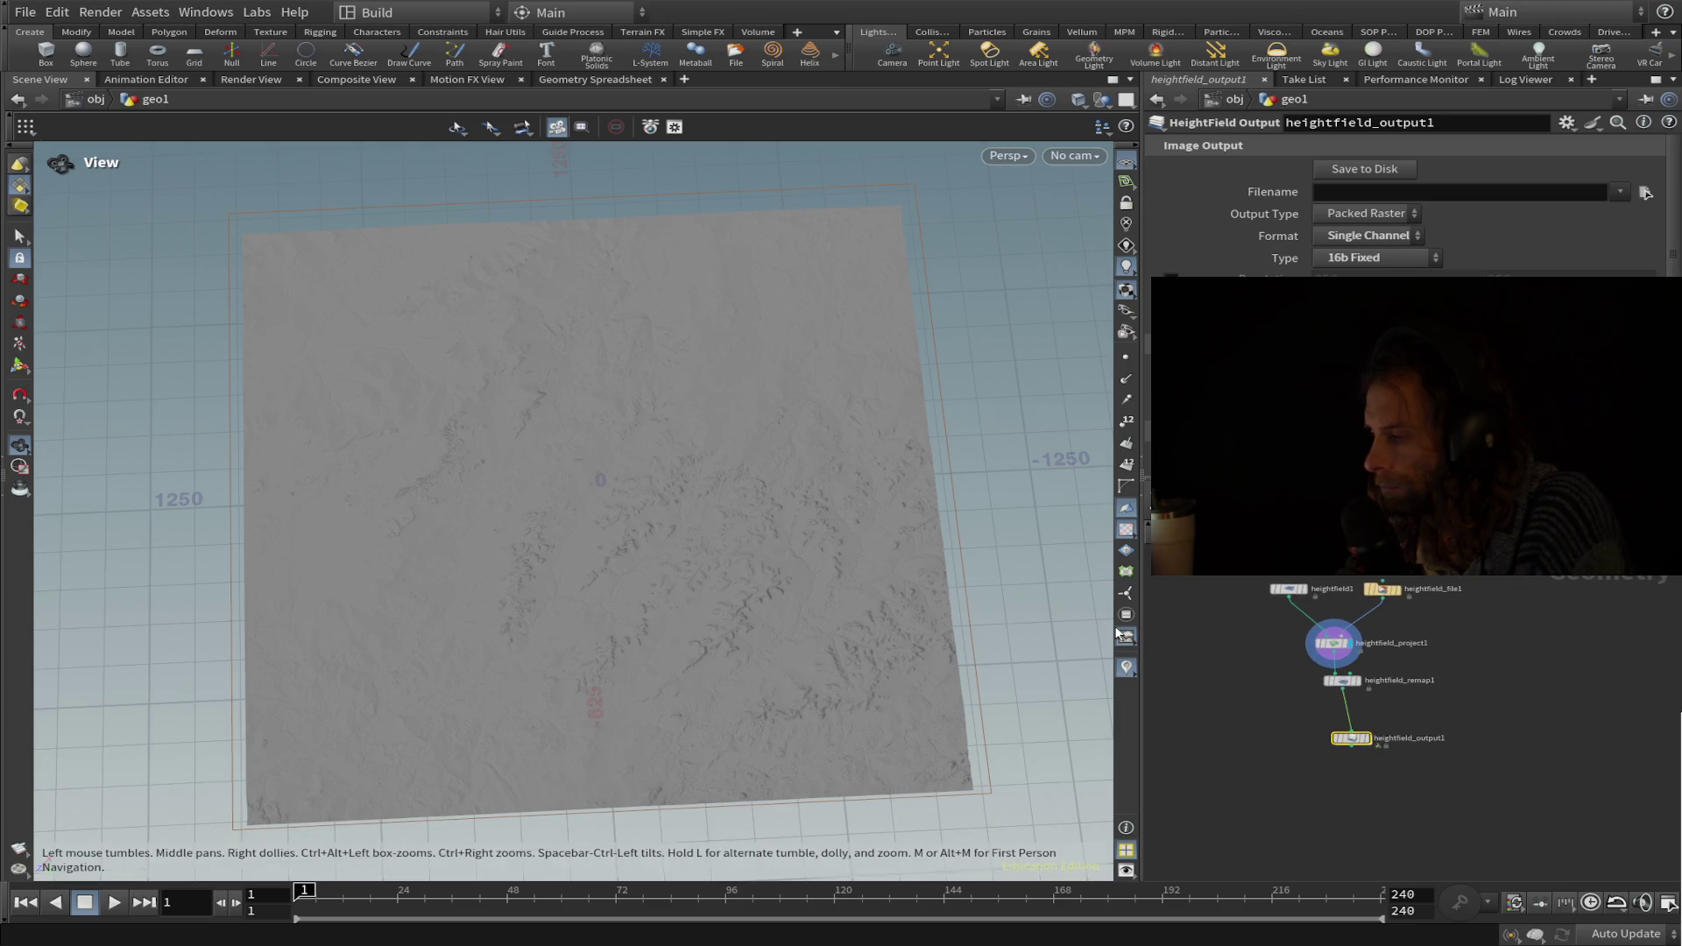
mouse_move(1115, 631)
left_mouse_down()
mouse_move(1022, 585)
mouse_move(810, 585)
mouse_move(839, 585)
left_mouse_up()
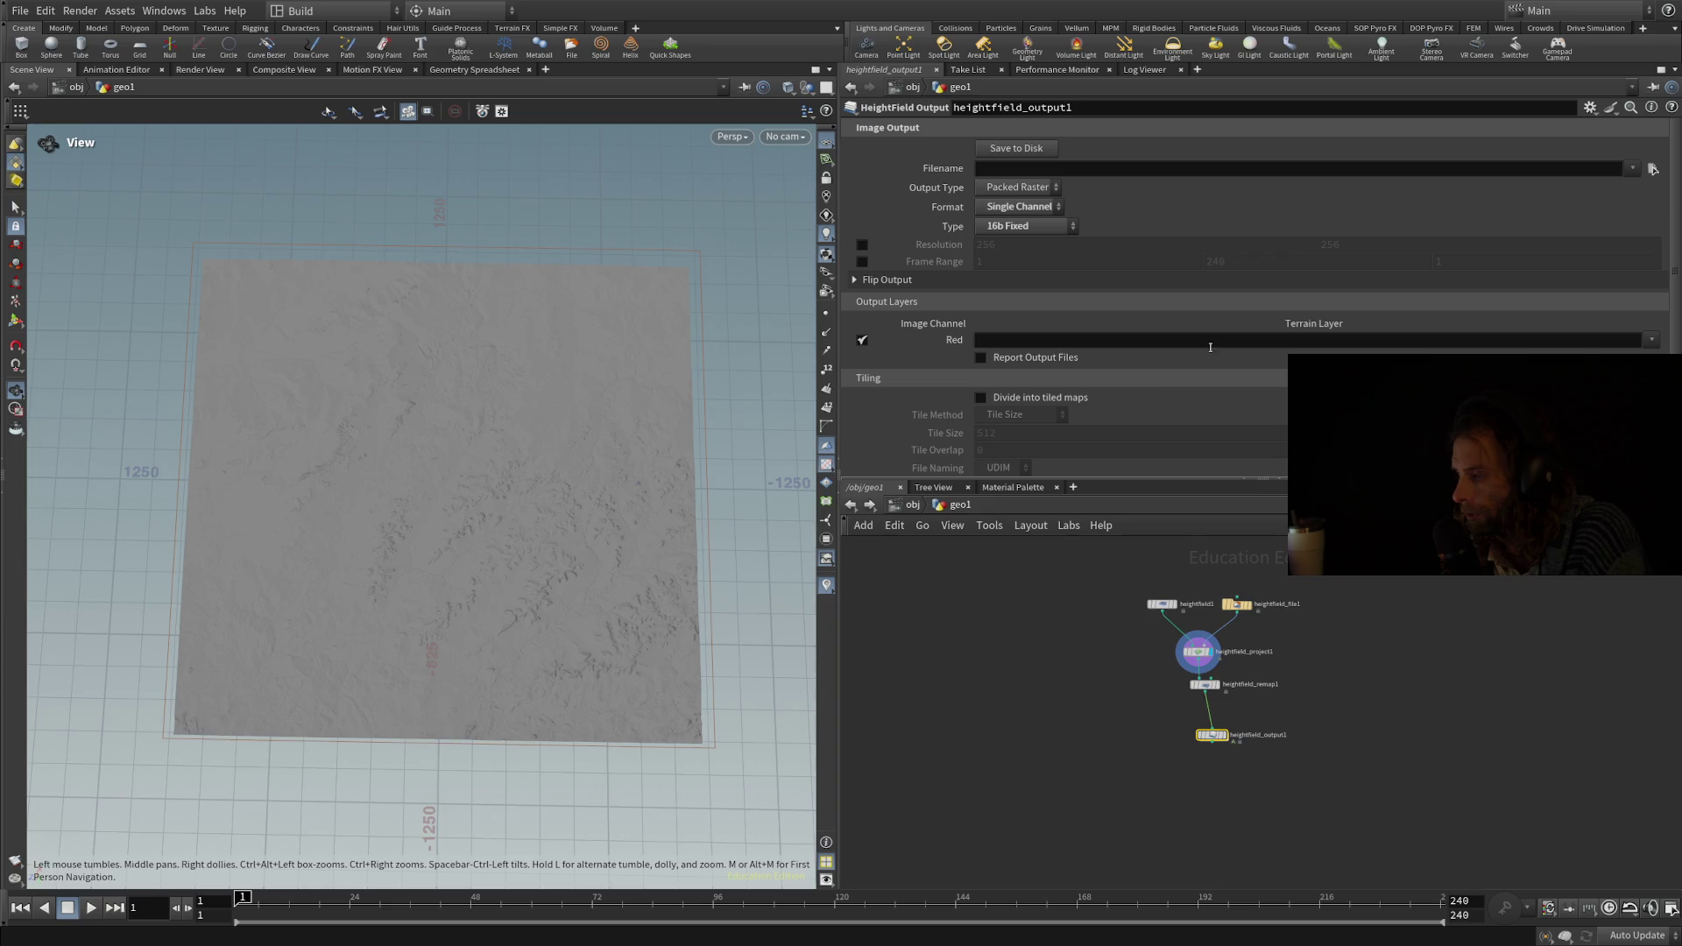
left_click(1651, 340)
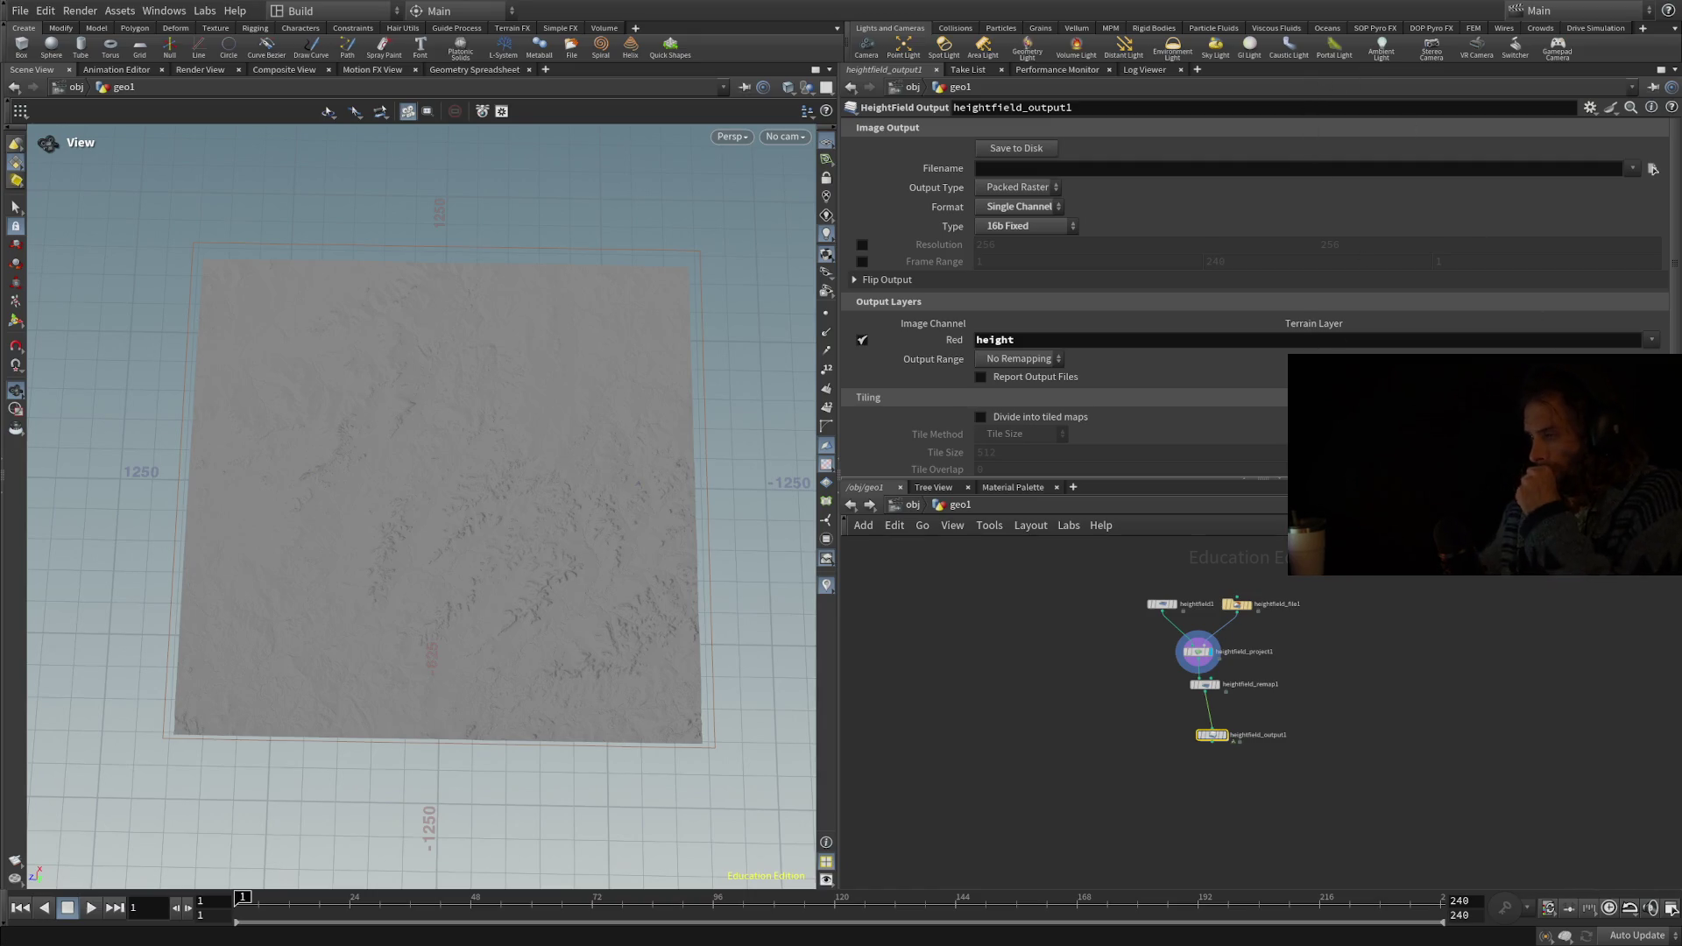
Set the output filename to $hip/desktop/2k Map Tiles/elkhorn_x1_y0.png.
left_click(1403, 171)
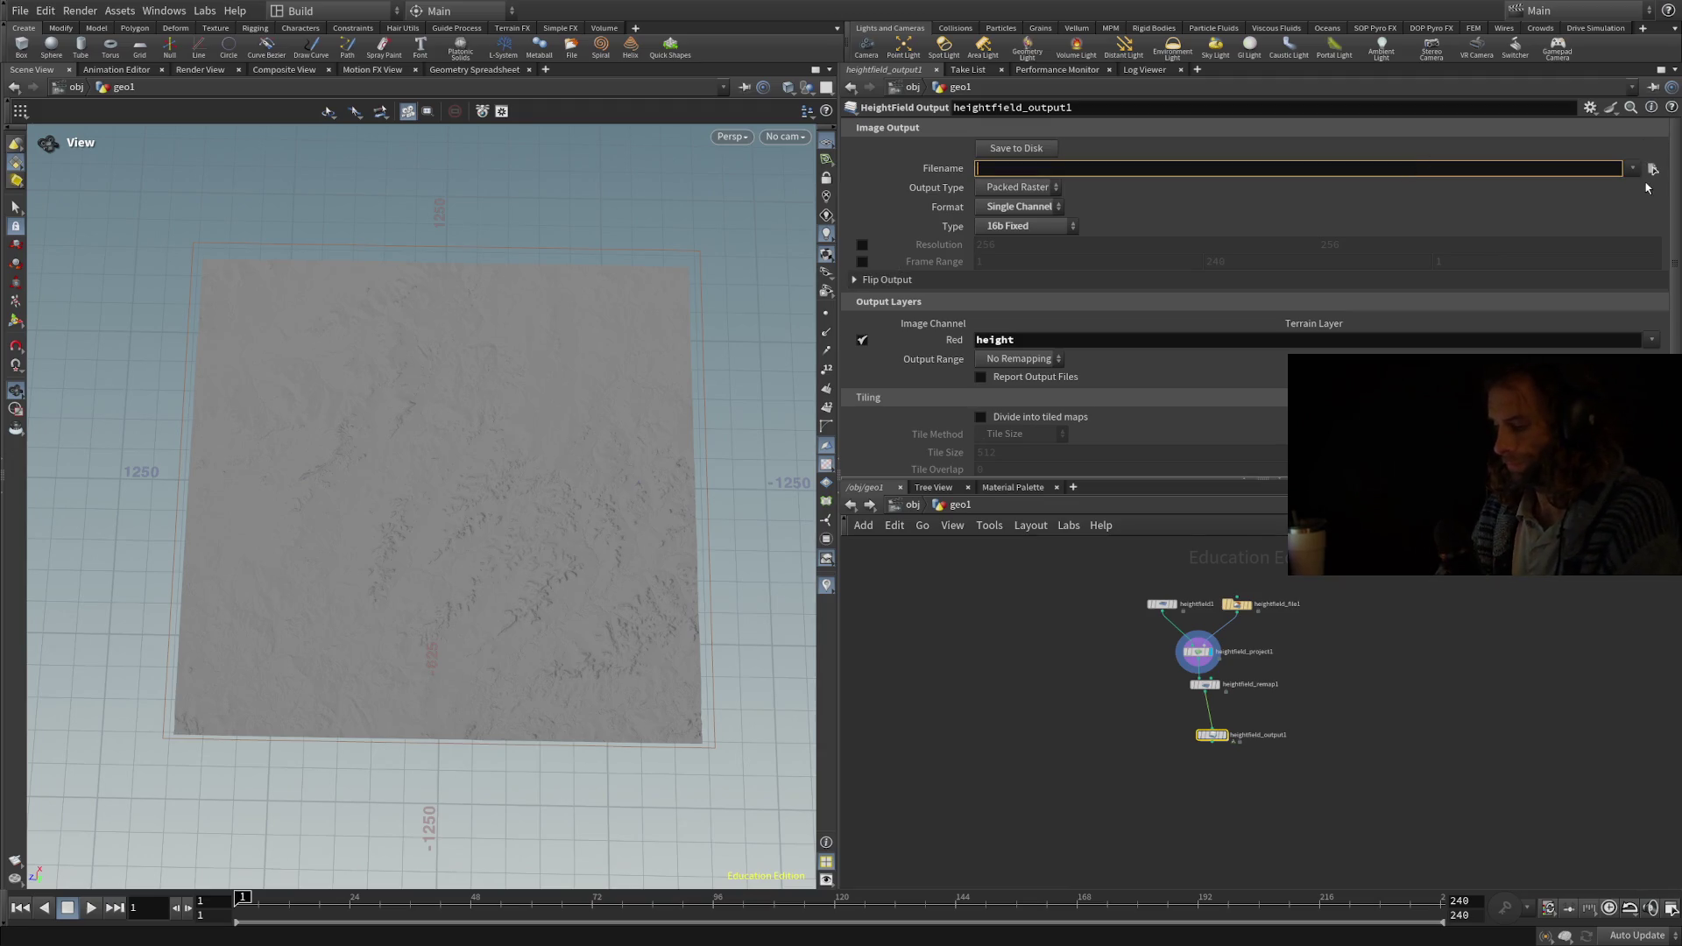
type("$")
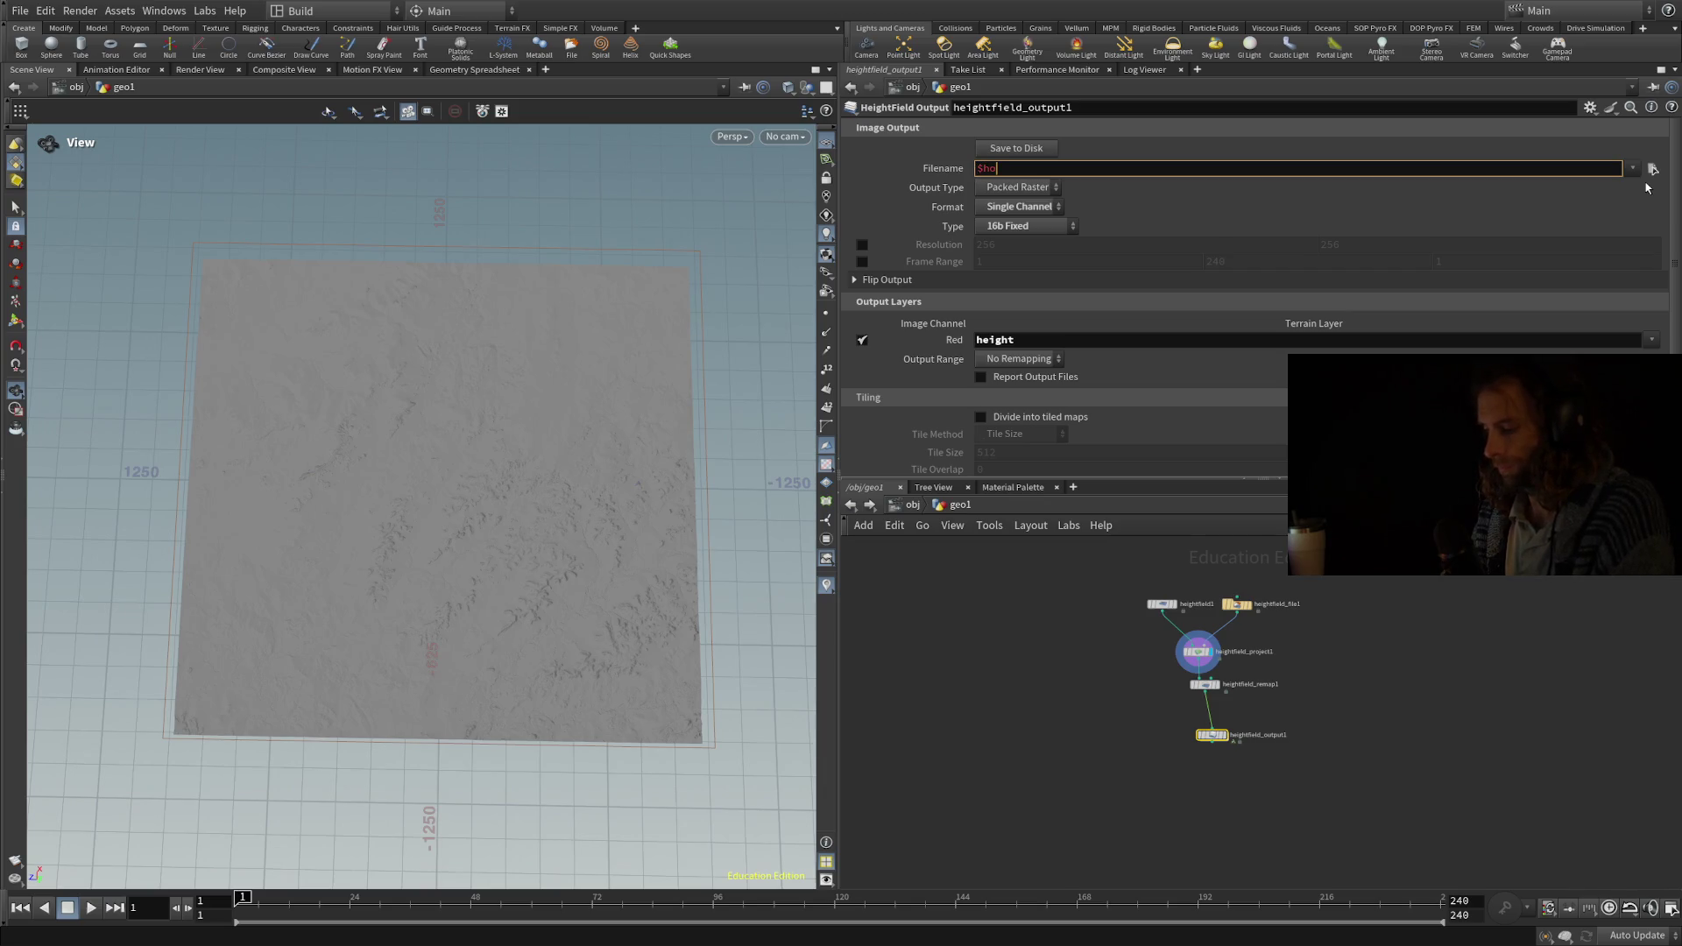
type("hip/deskt")
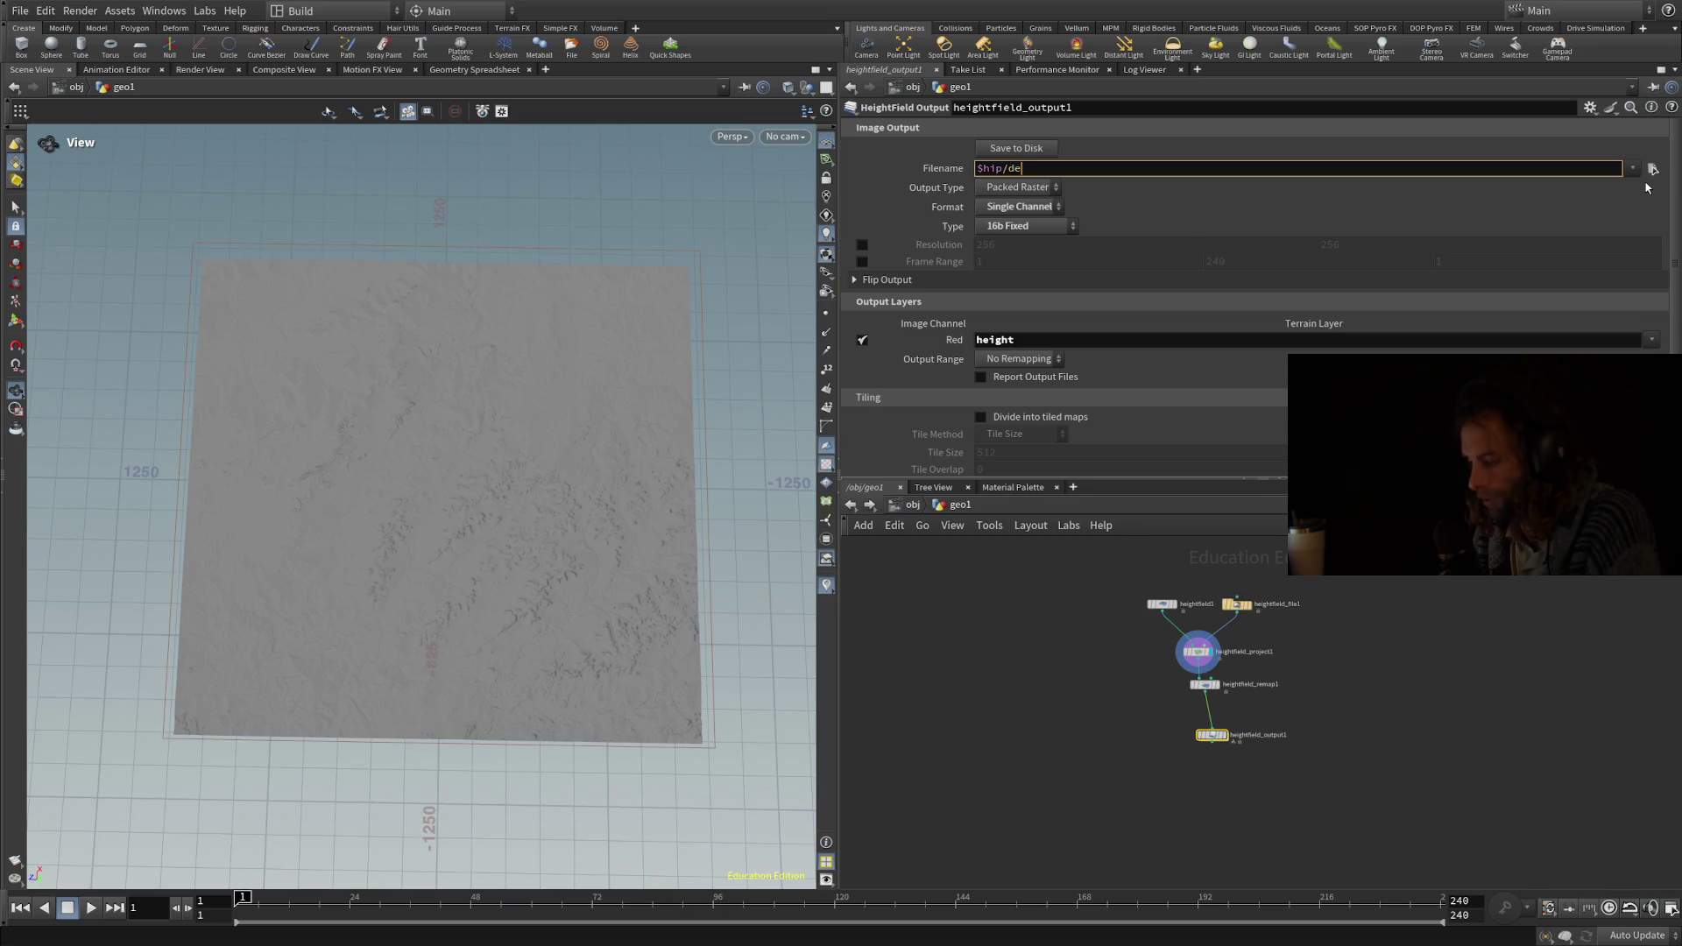
type("op/")
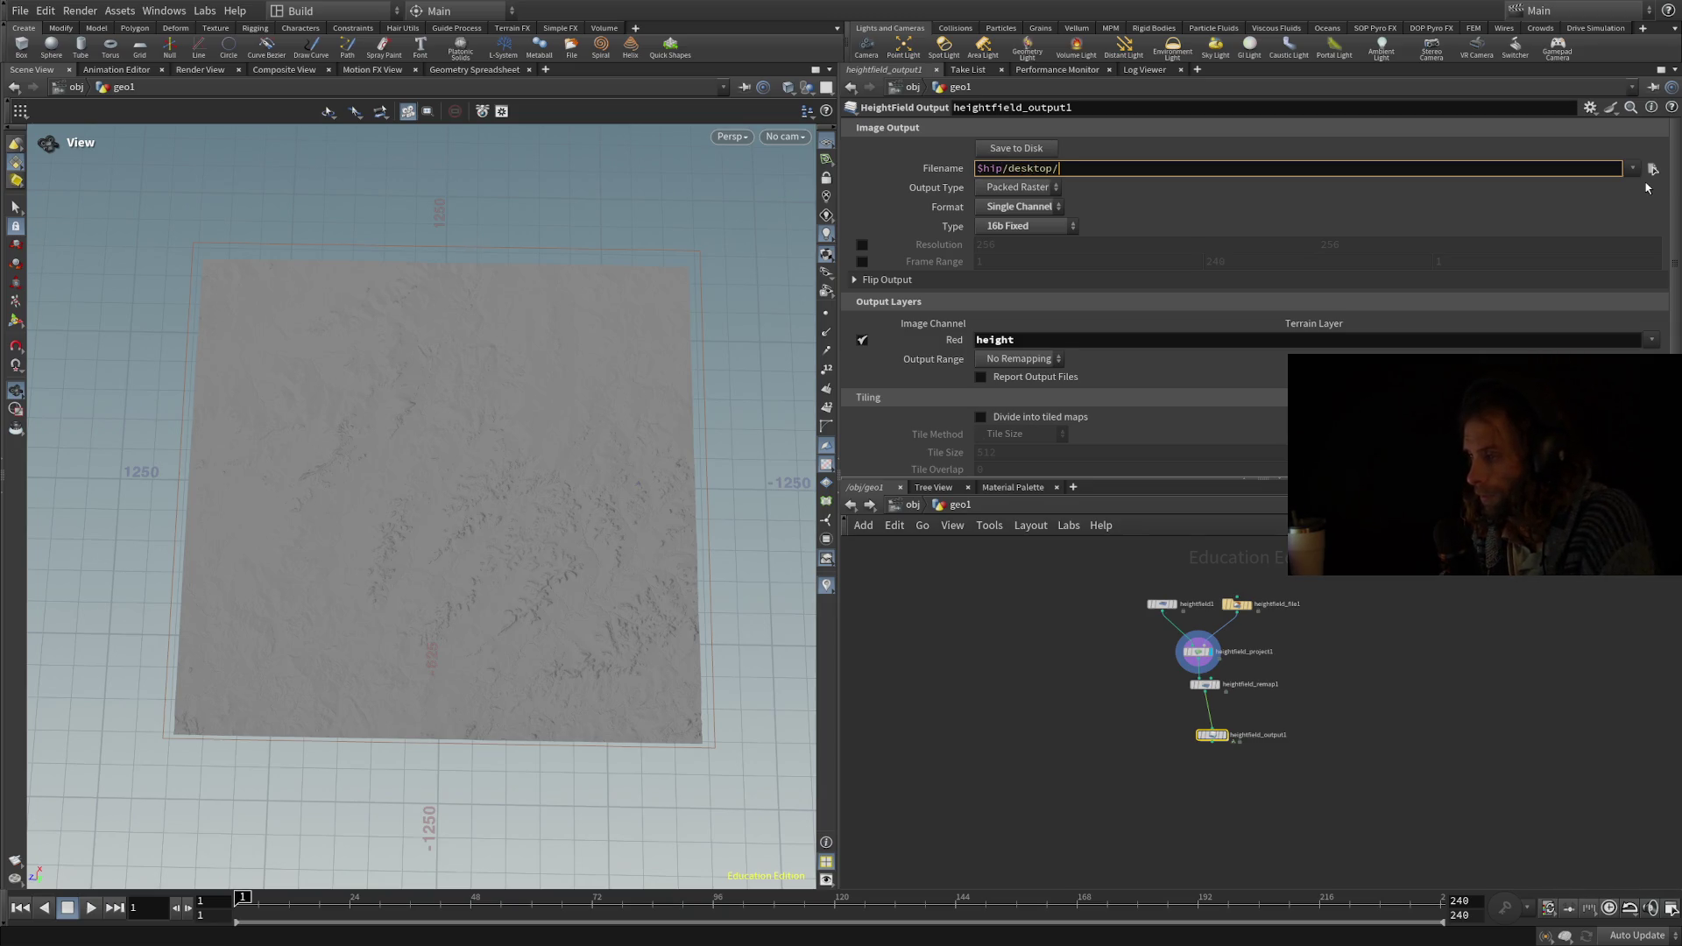
key("Return")
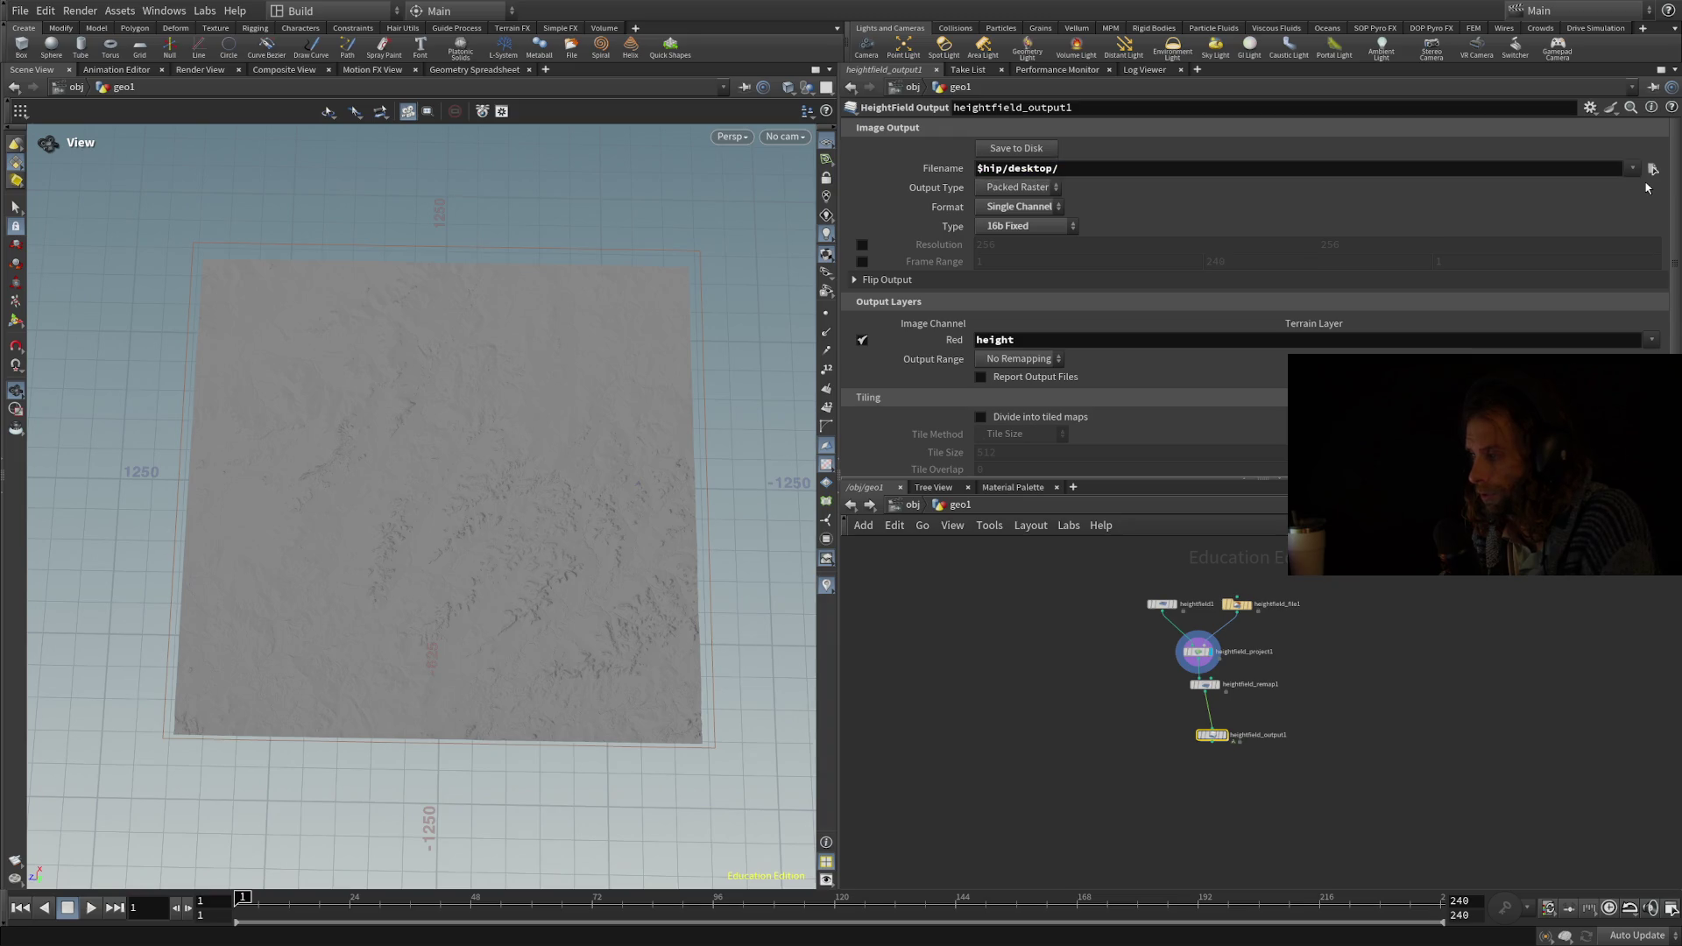
left_click(1339, 167)
type("2k Map Tiles/")
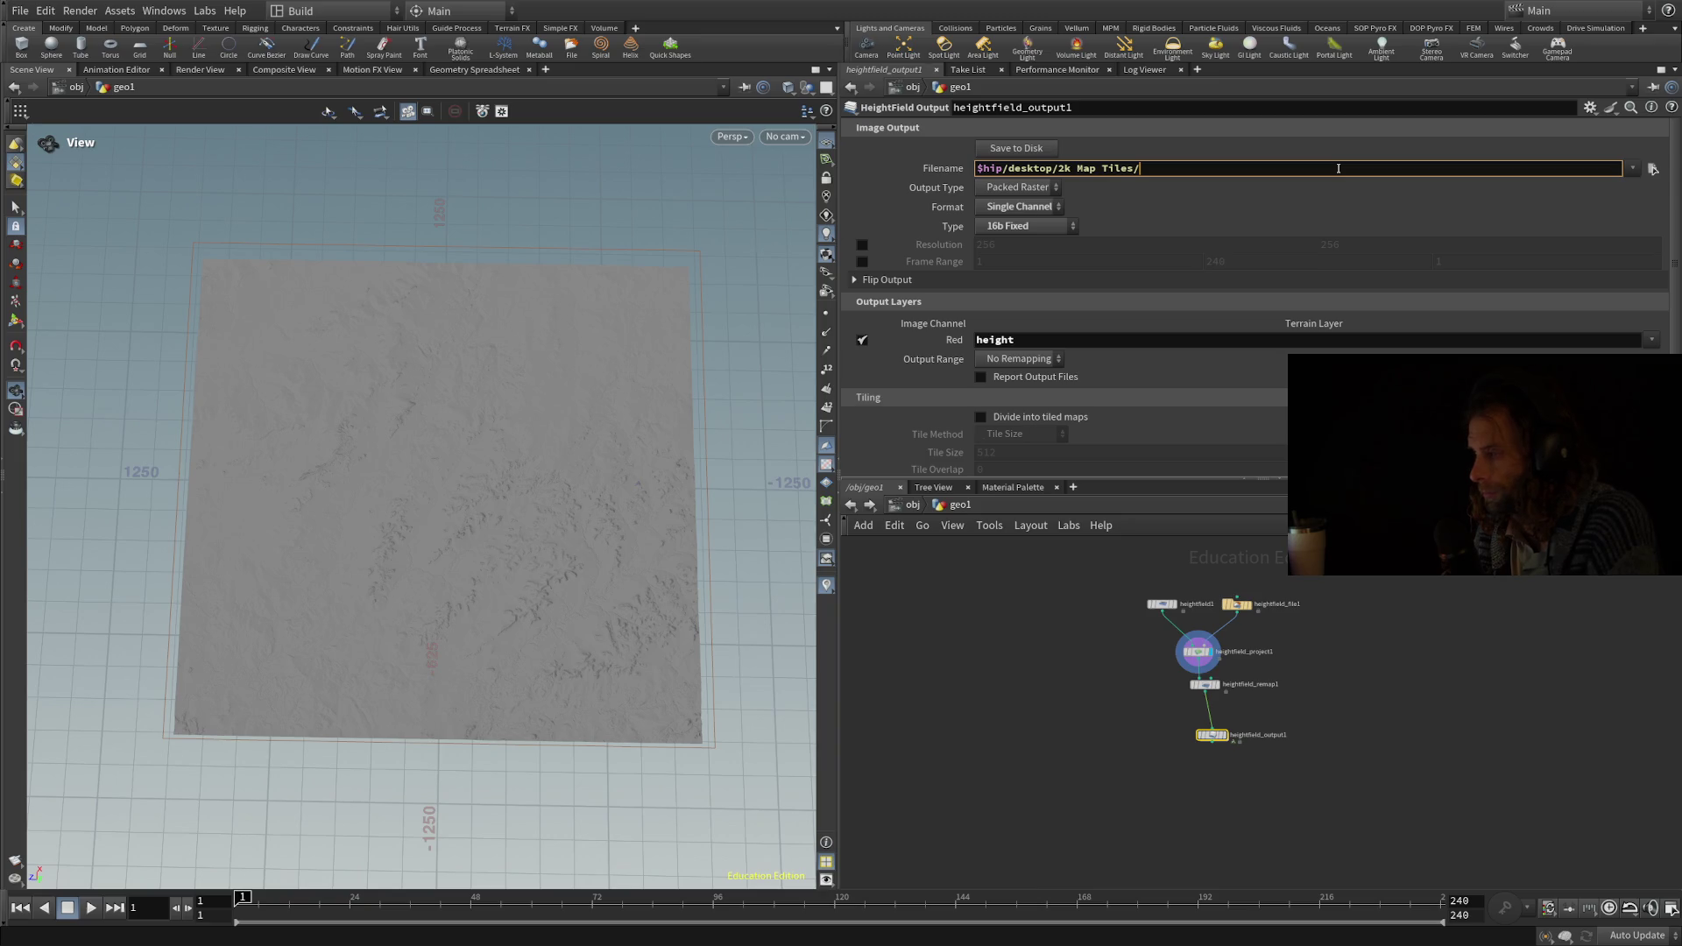
type("elkhorn_")
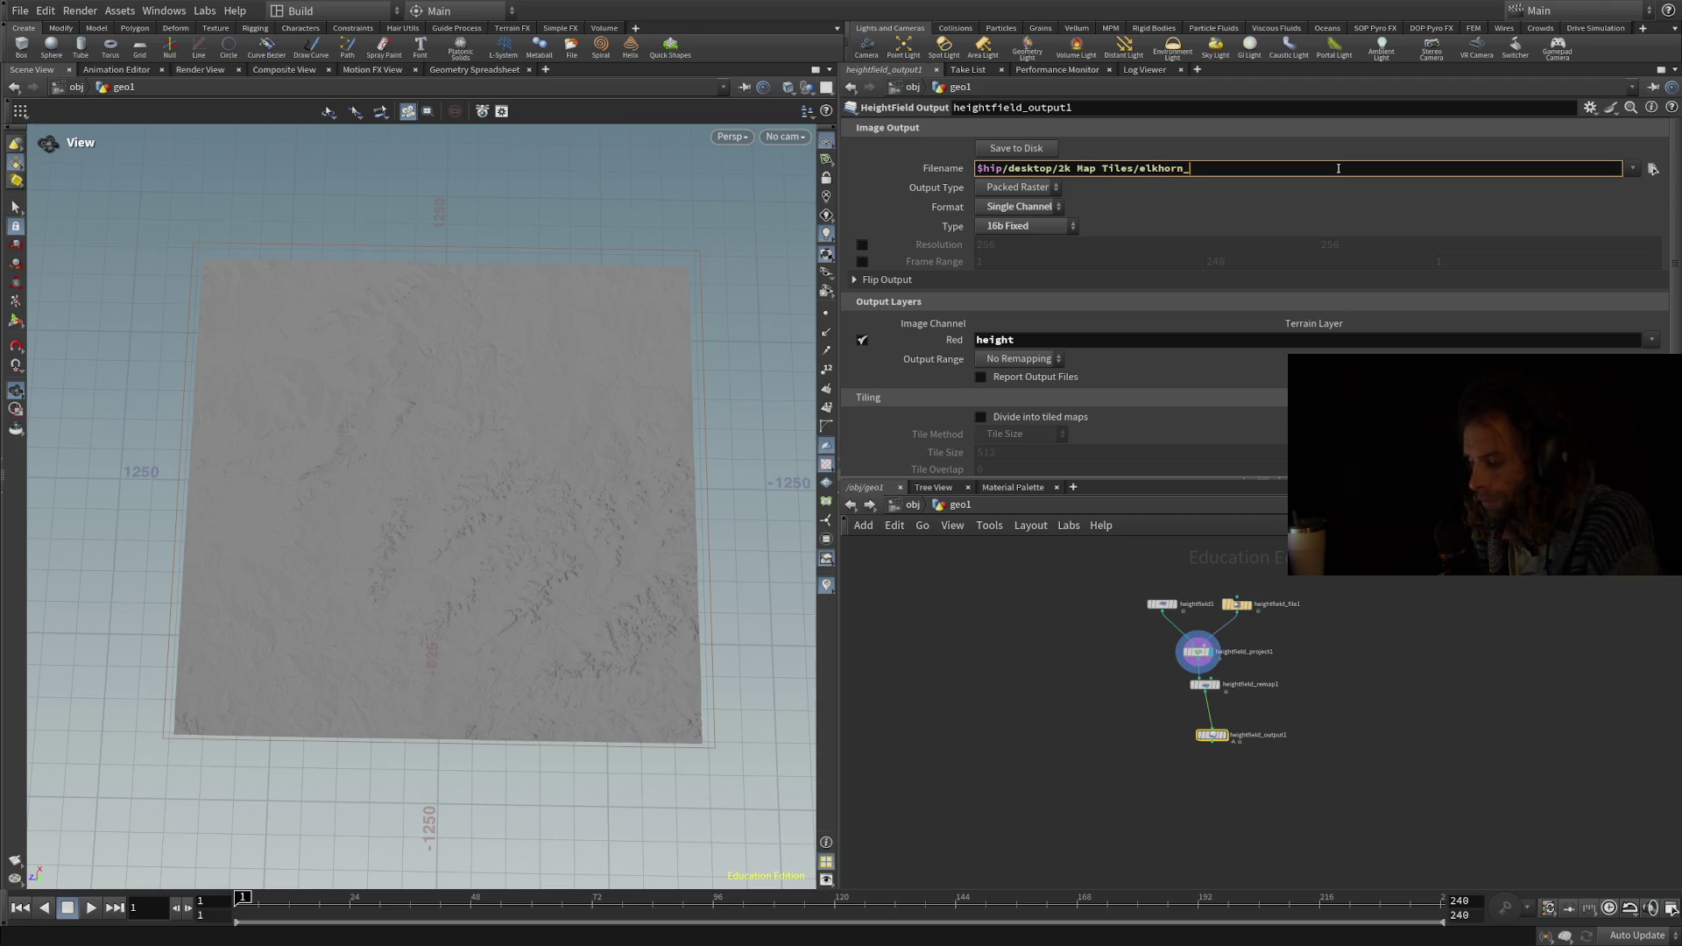
type("x")
type("1_")
type("y0")
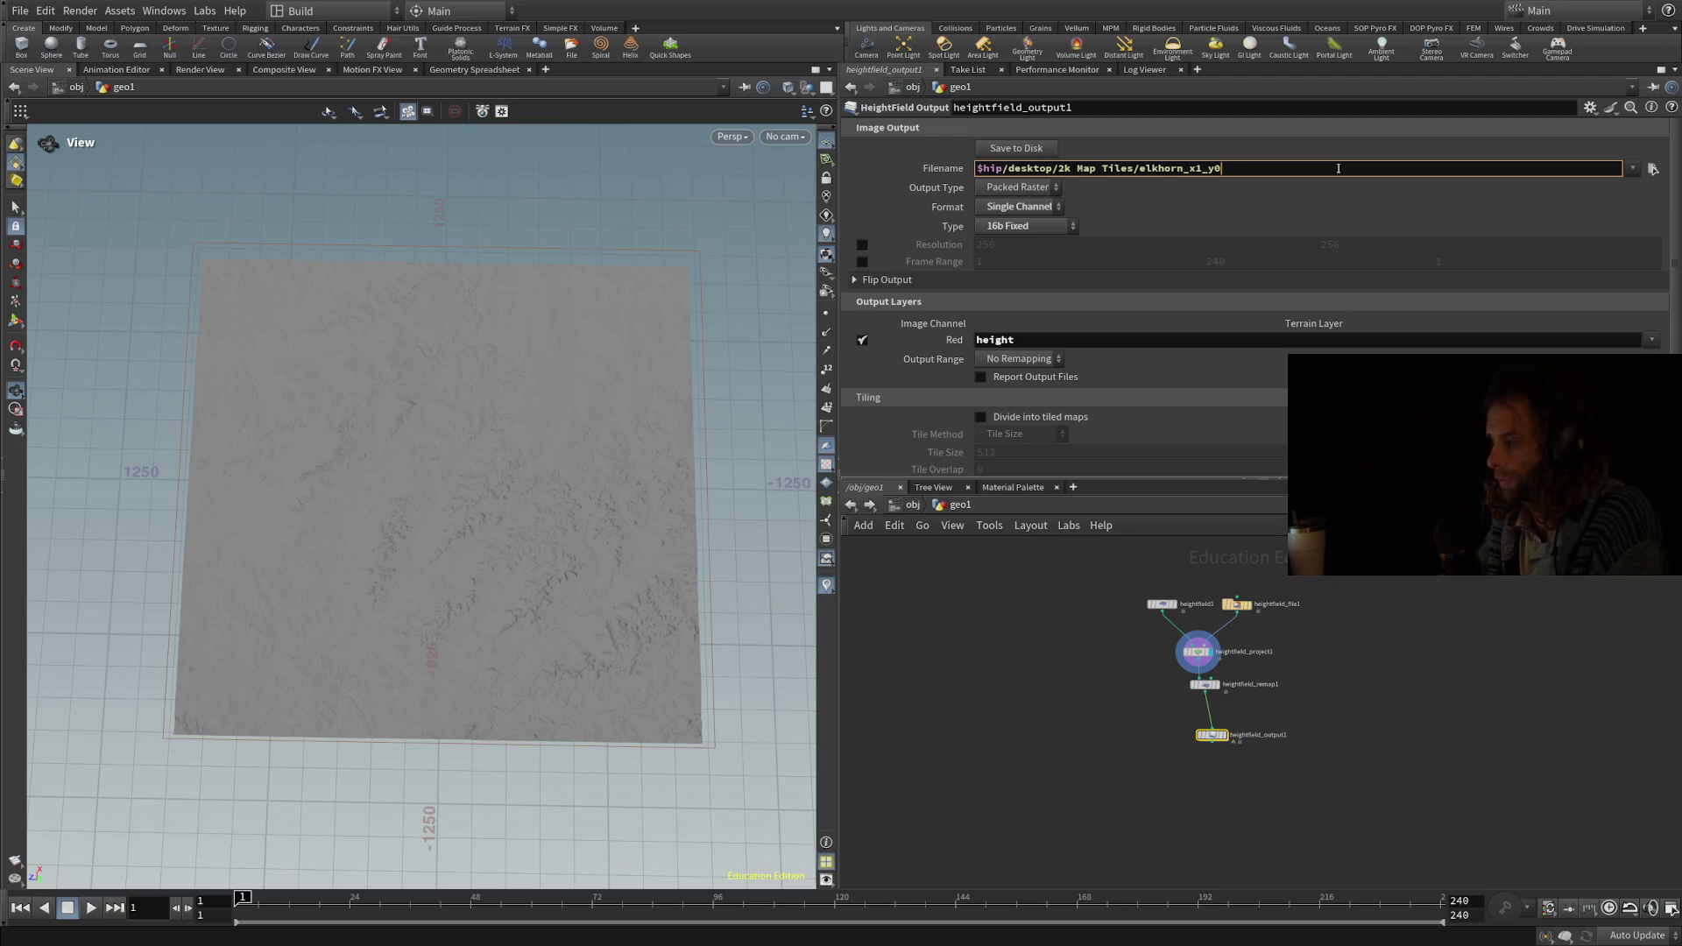
type(".png")
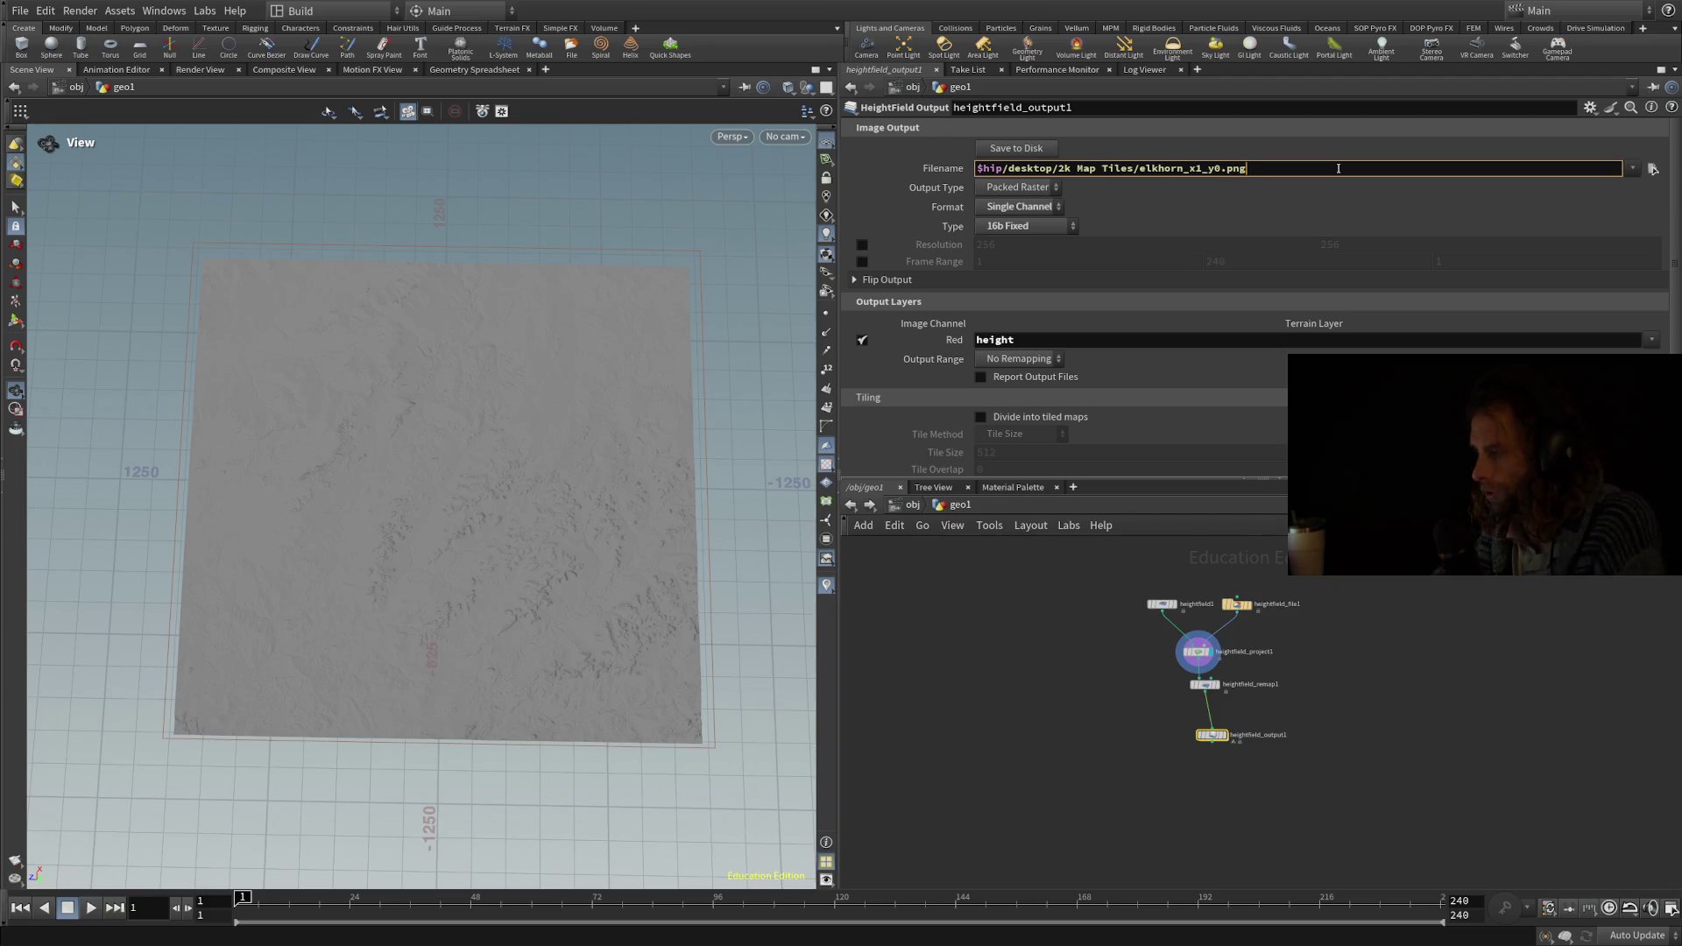
Save the height tile elkhorn_x1_y0.png to disk from heightfield_output1.
left_click(1025, 149)
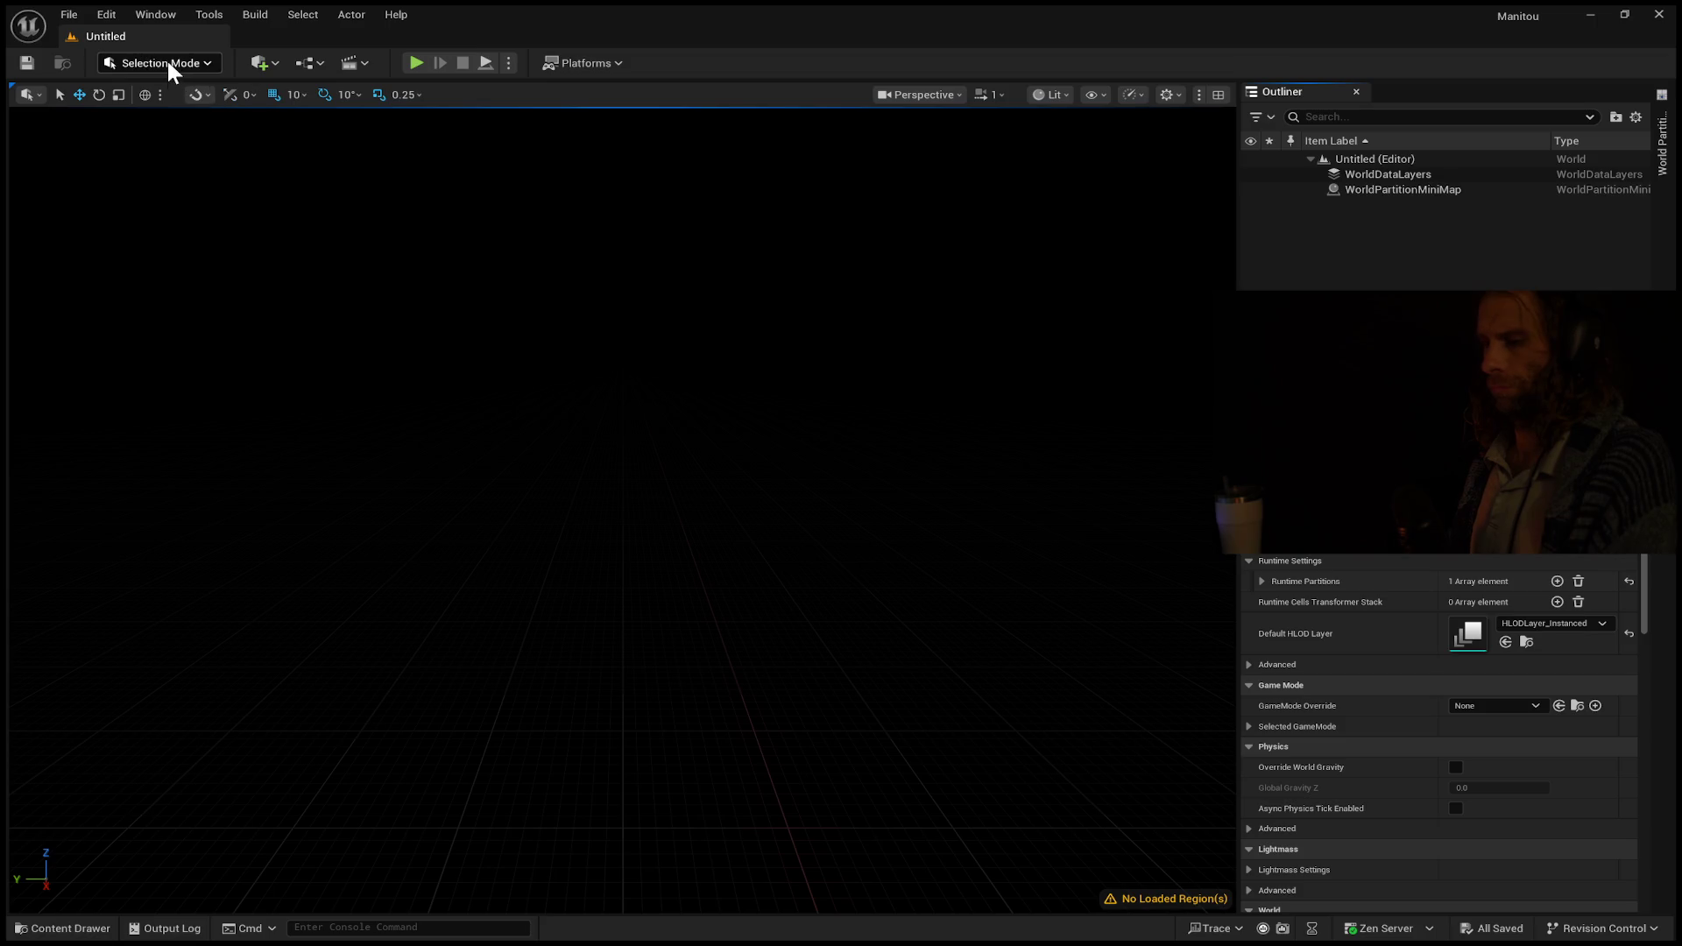
Enter Unreal's Landscape Mode and choose Import from File for a new landscape.
key("shift+2")
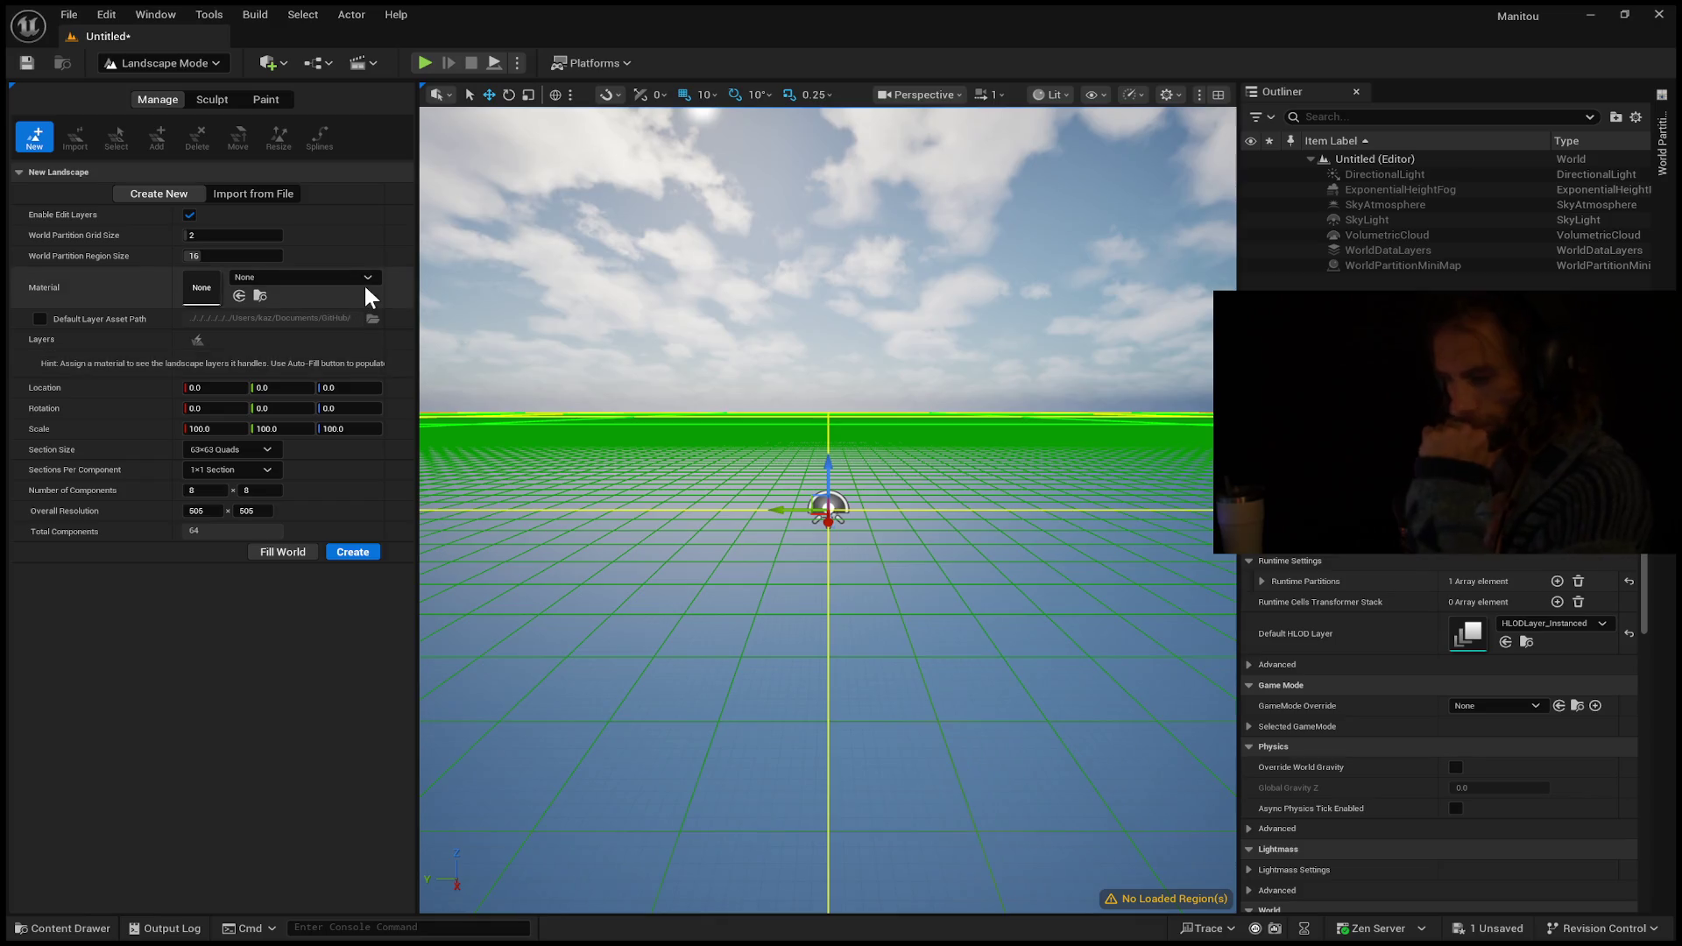
left_click(237, 195)
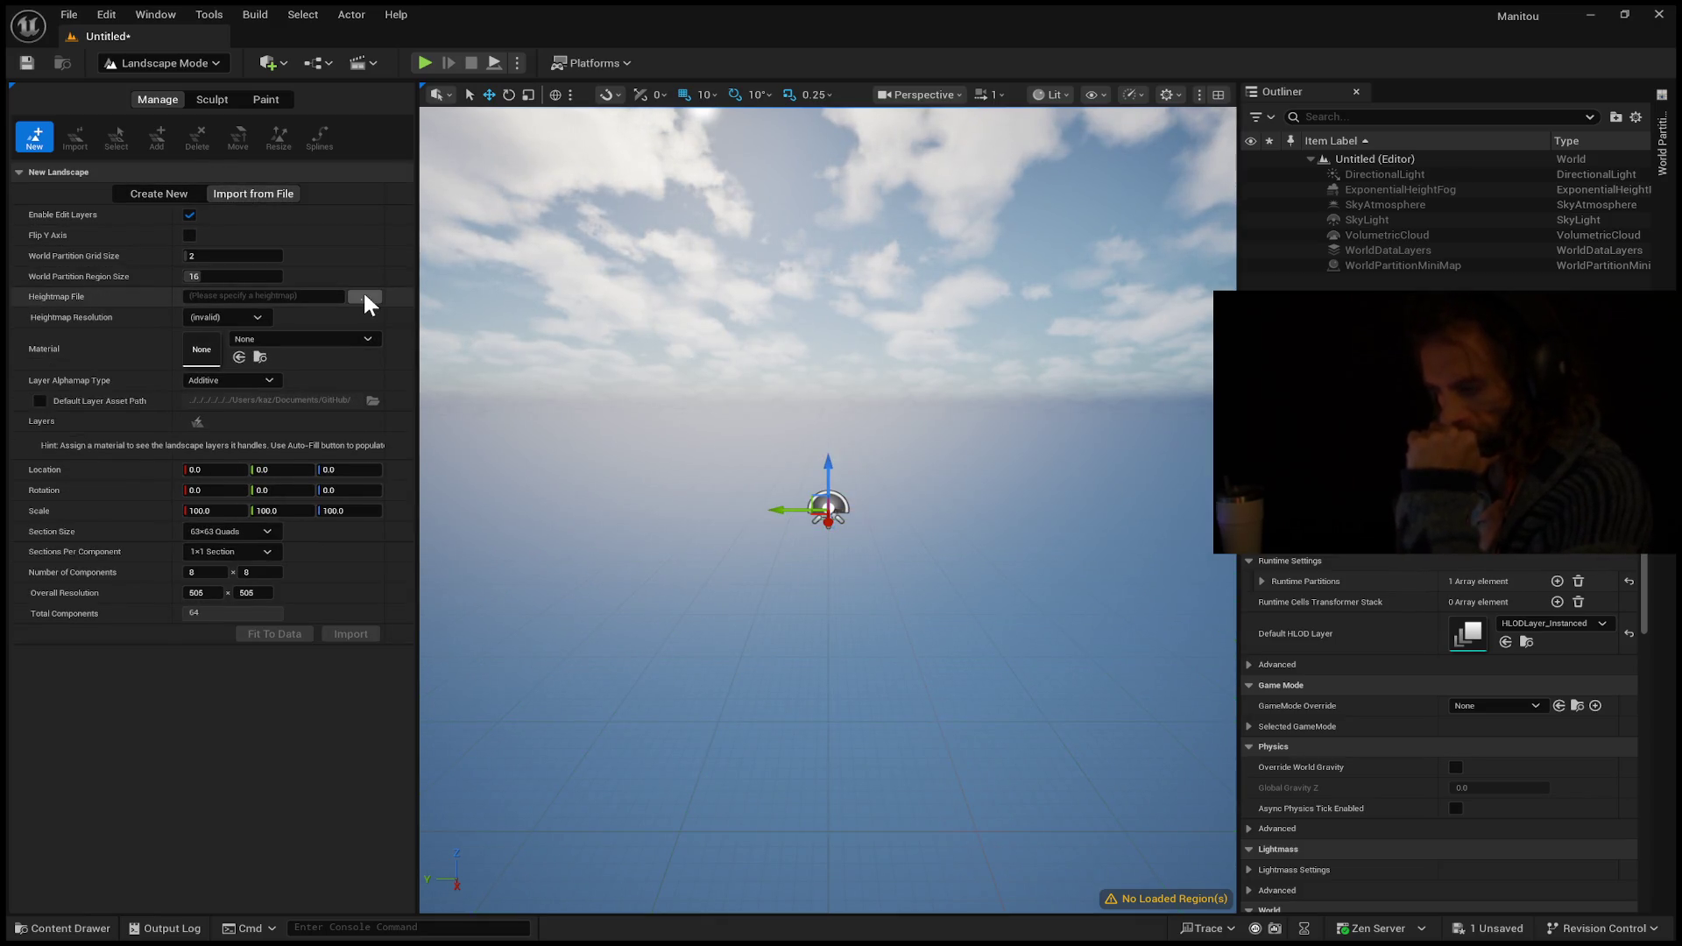
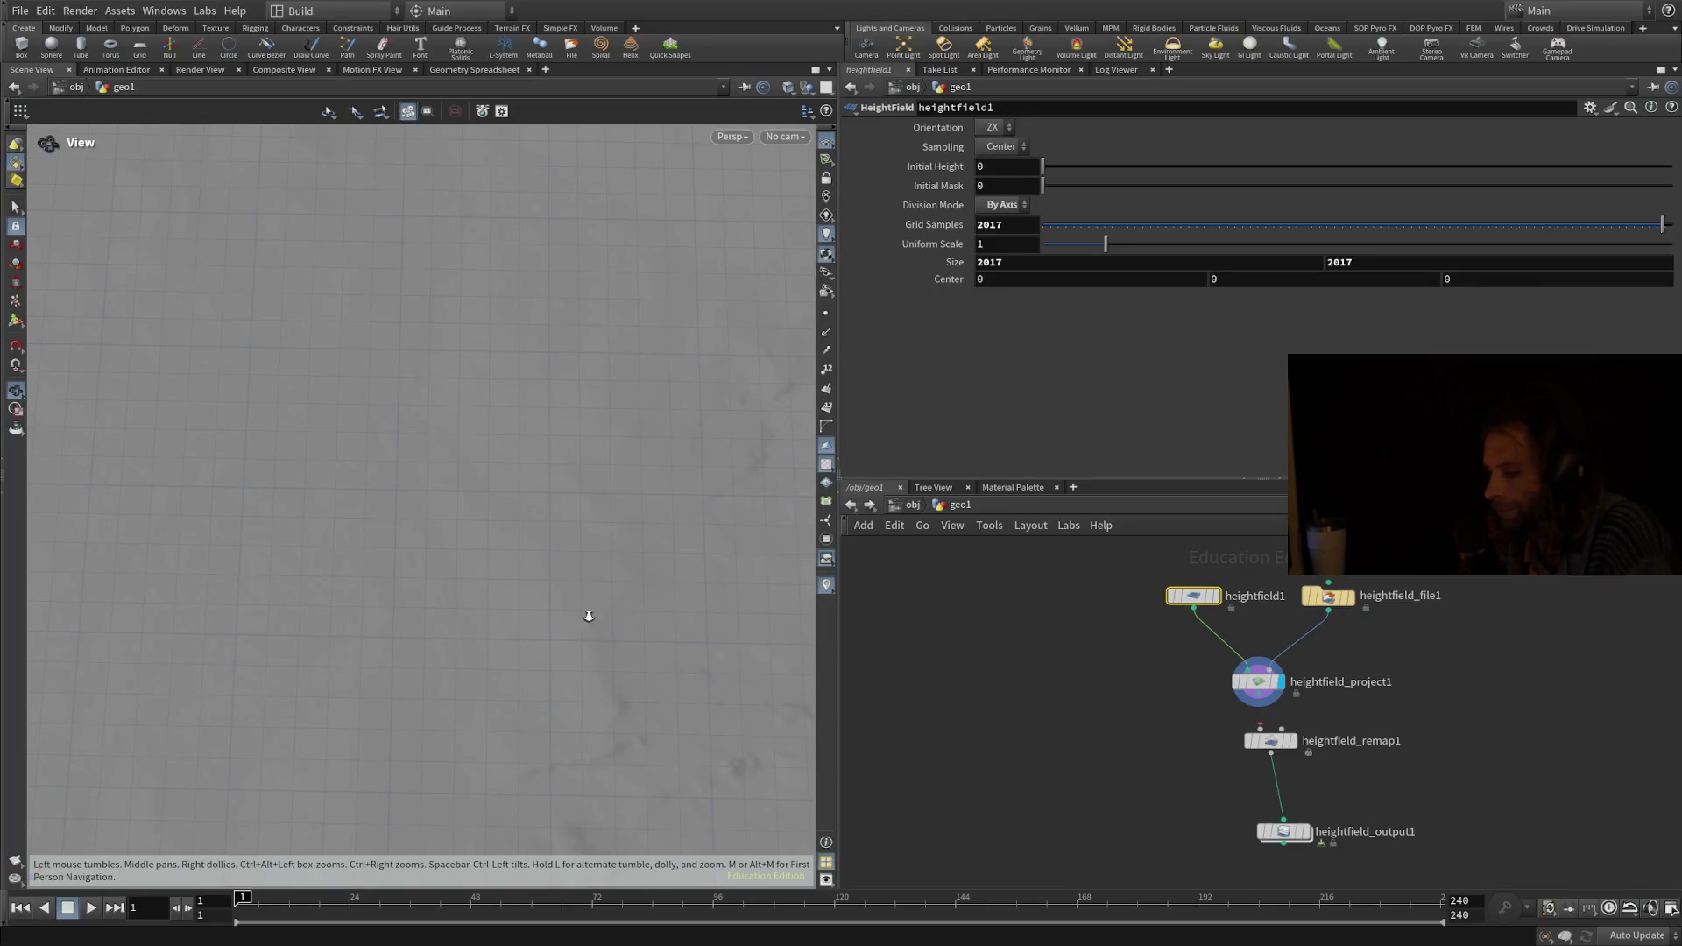
Save heightfield_output1's height layer to disk as the 16-bit PNG elkhorn_x1_y8.png.
left_click_drag(515, 493, 488, 462)
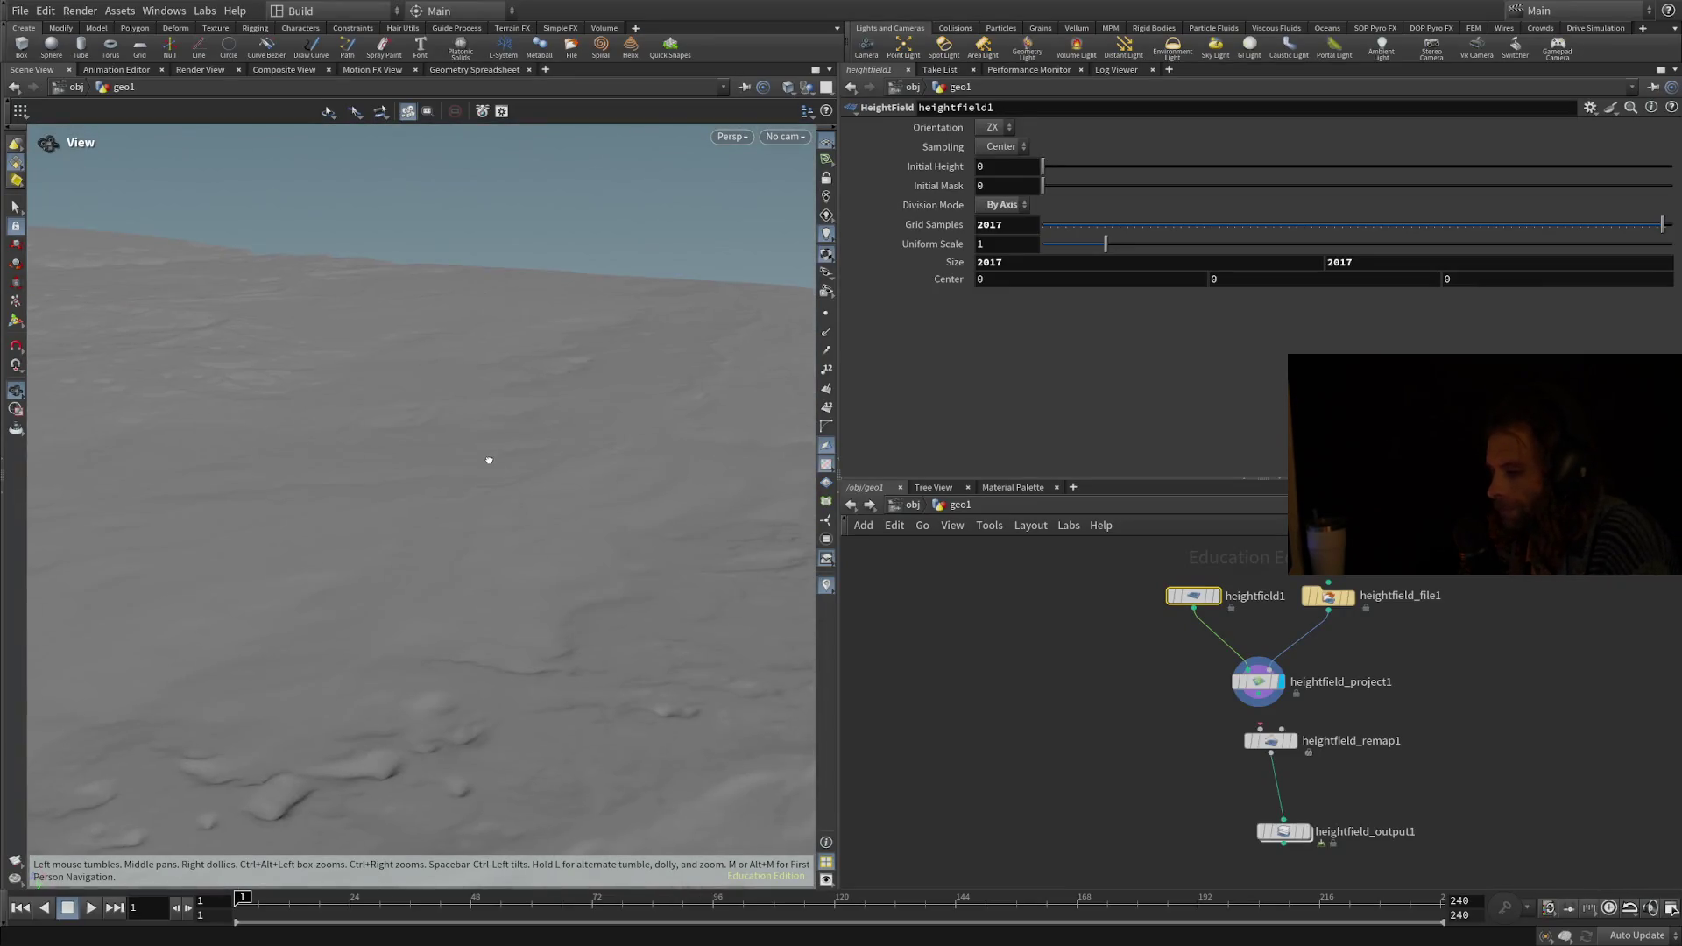
left_click_drag(282, 401, 355, 533)
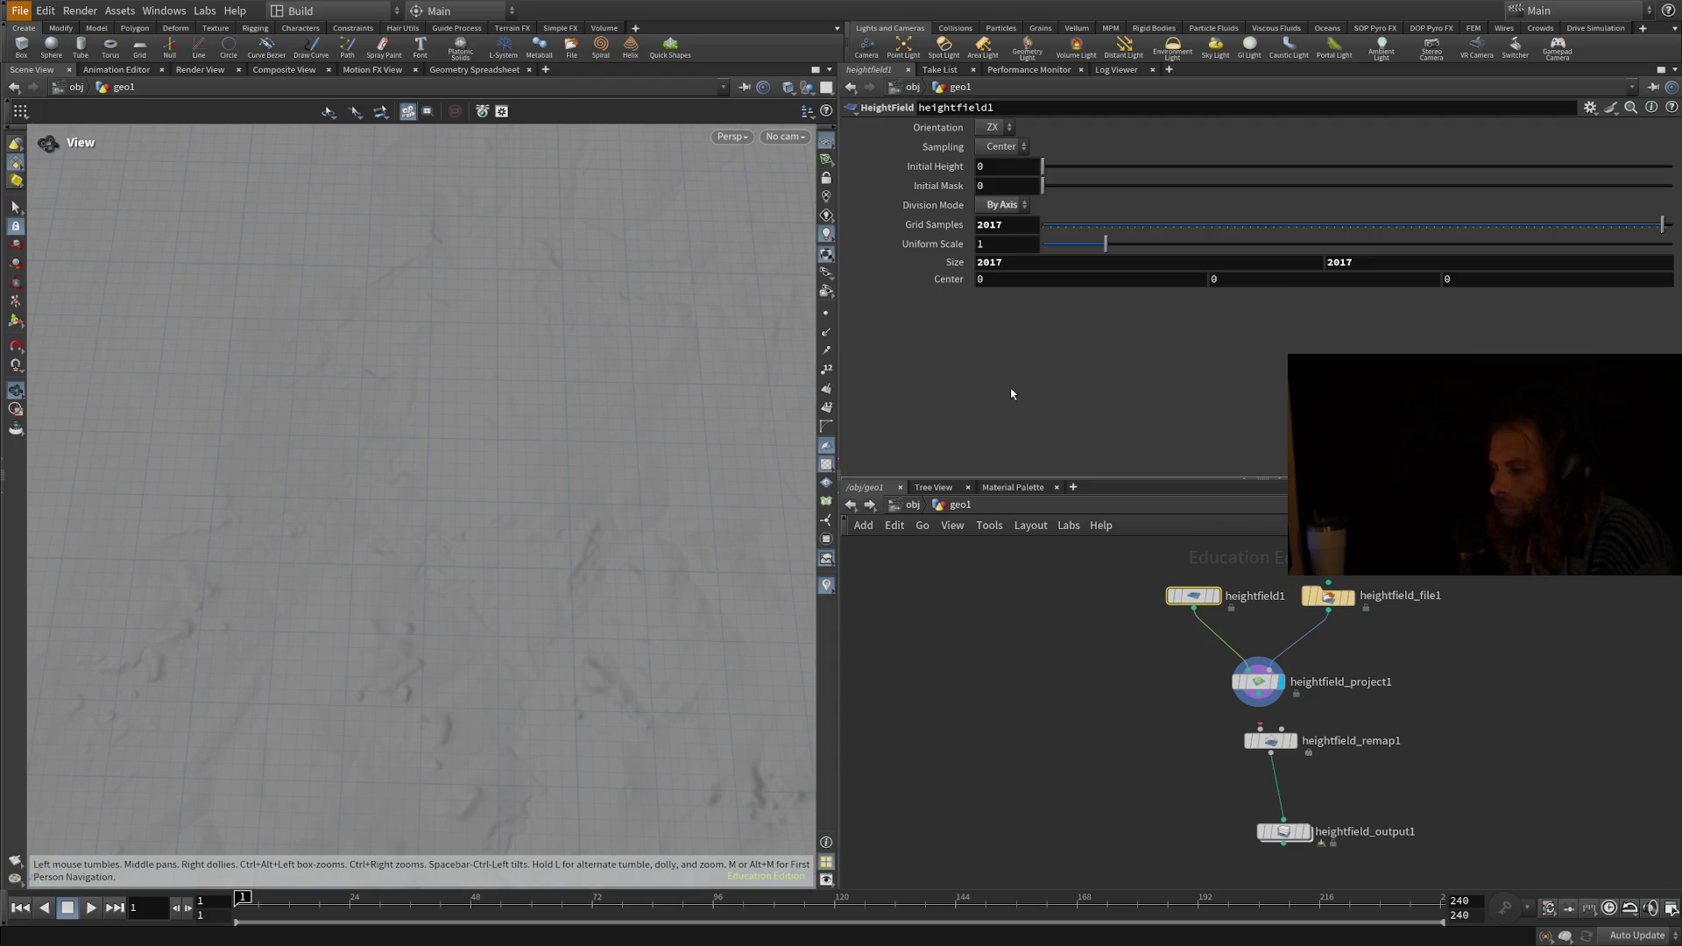
mouse_move(1194, 596)
left_mouse_down()
mouse_move(1258, 713)
mouse_move(1249, 613)
mouse_move(1188, 605)
left_mouse_up()
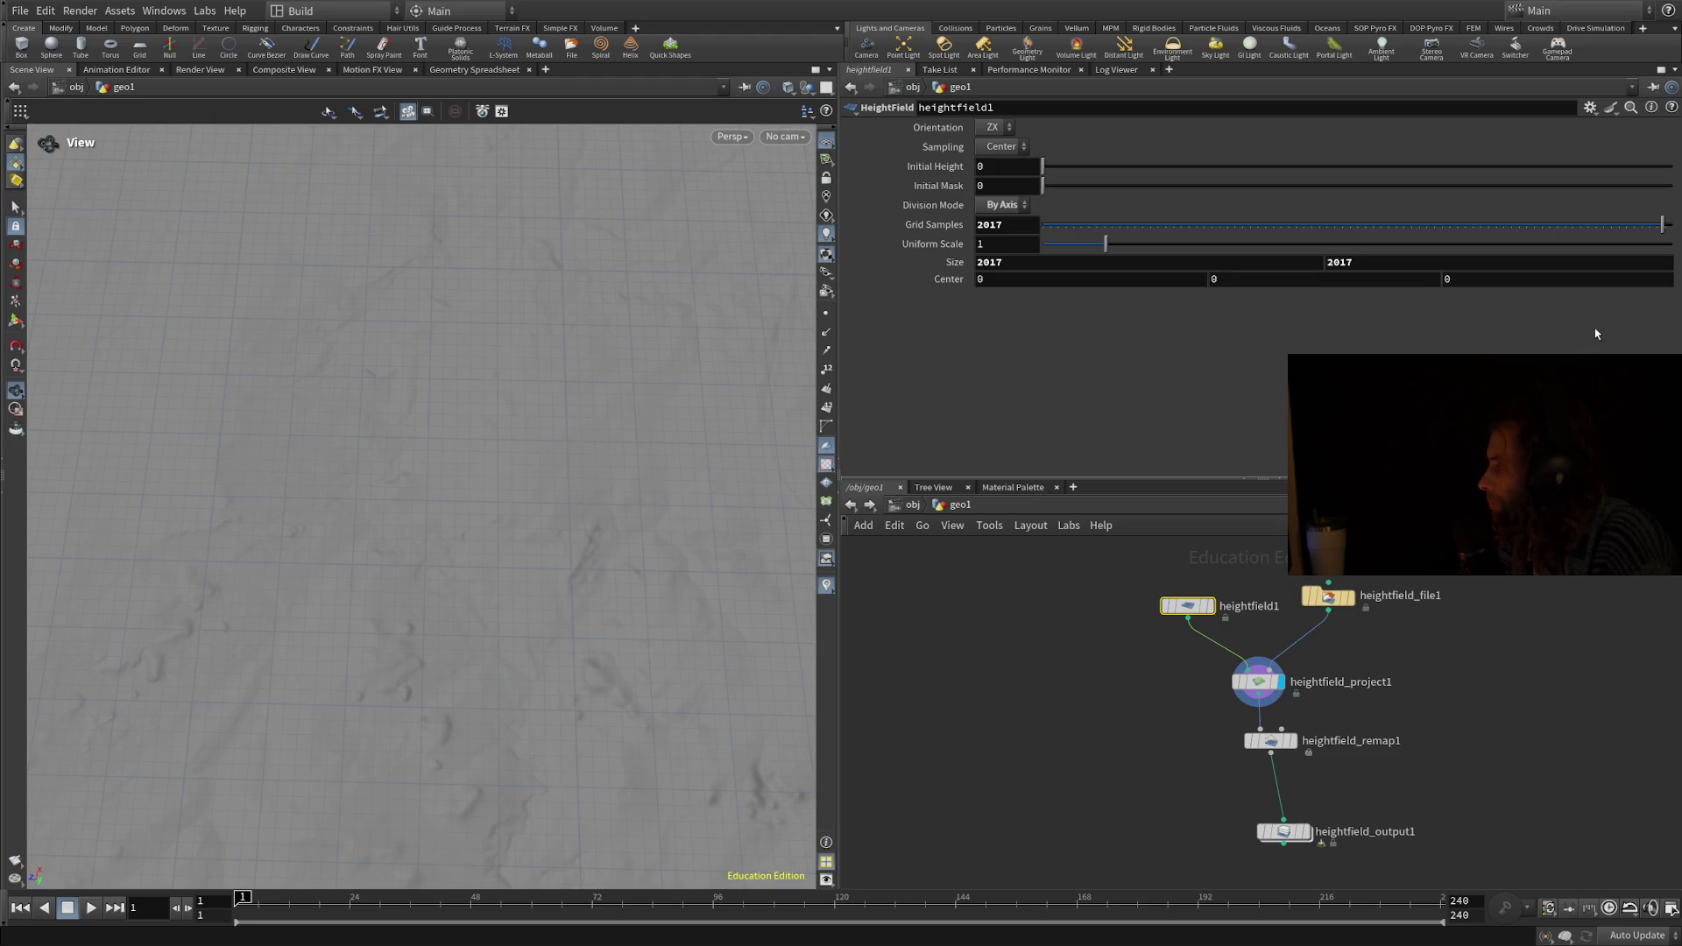
left_click_drag(693, 605, 653, 596)
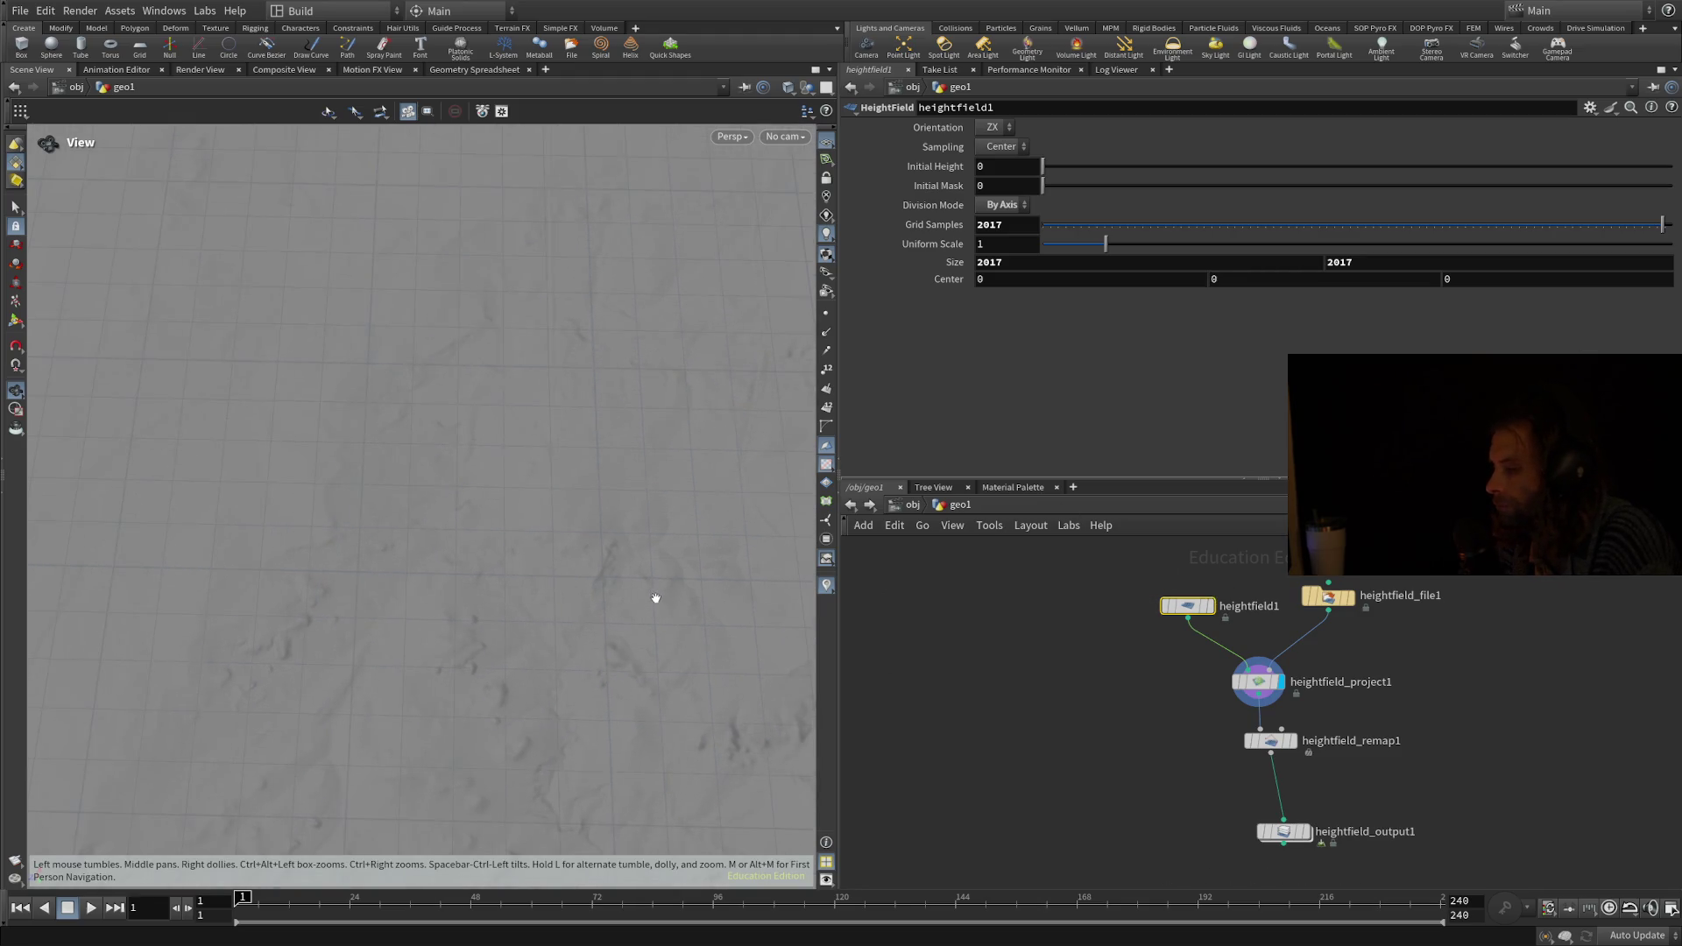
left_click(1284, 838)
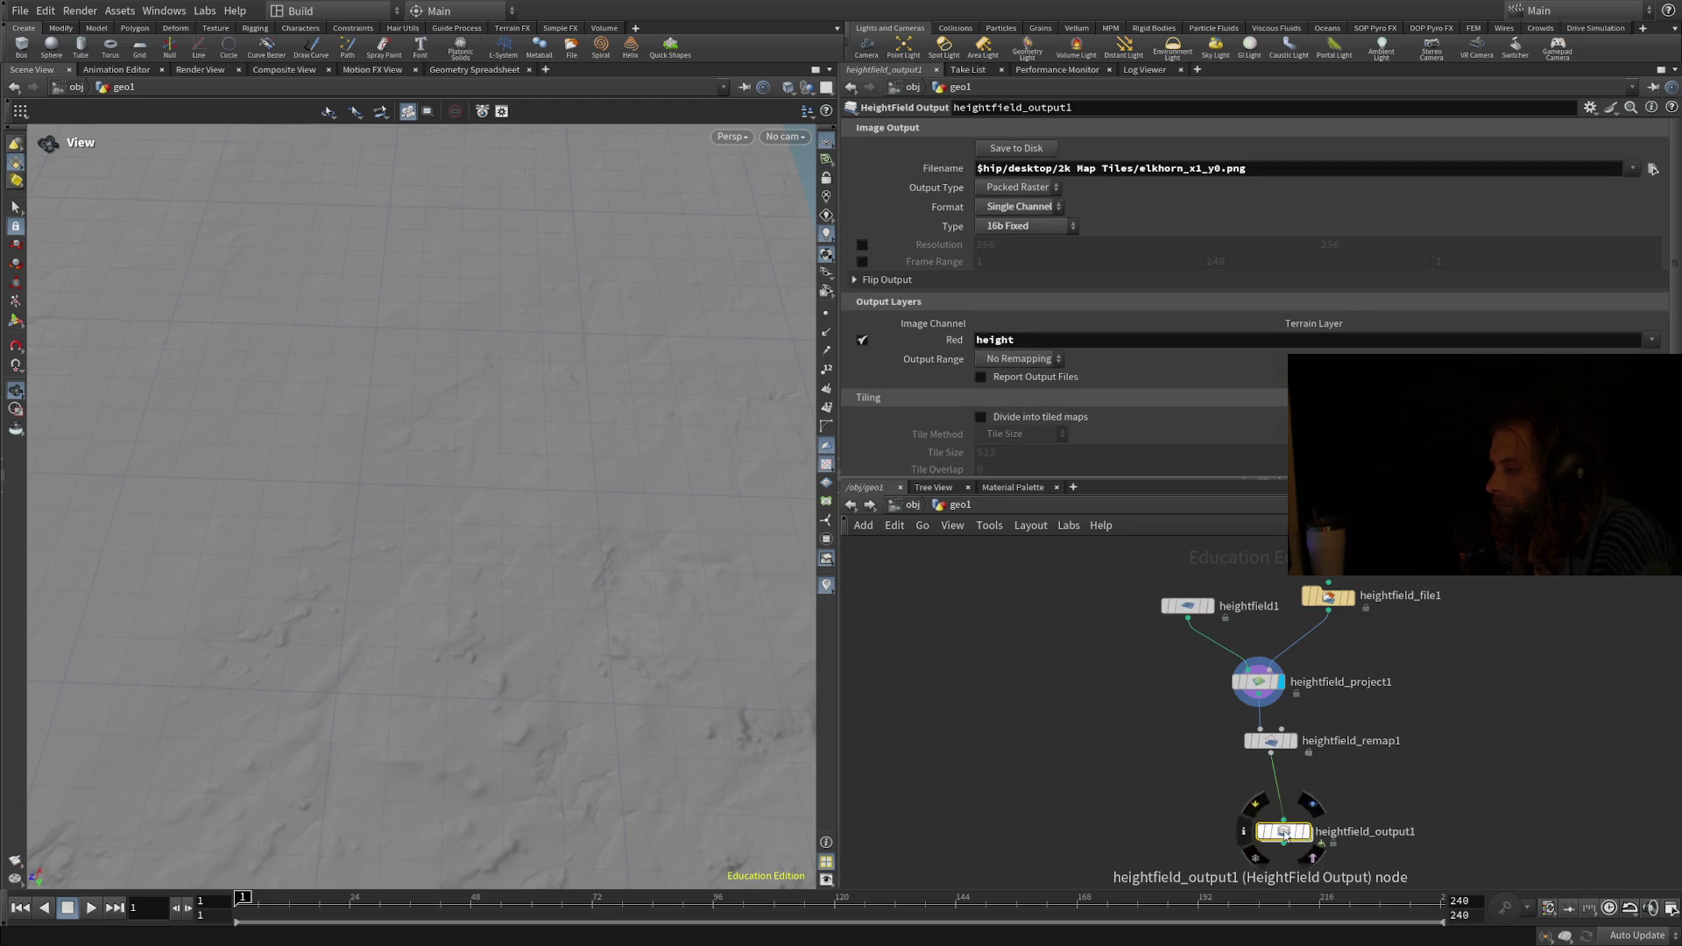
left_click(1010, 147)
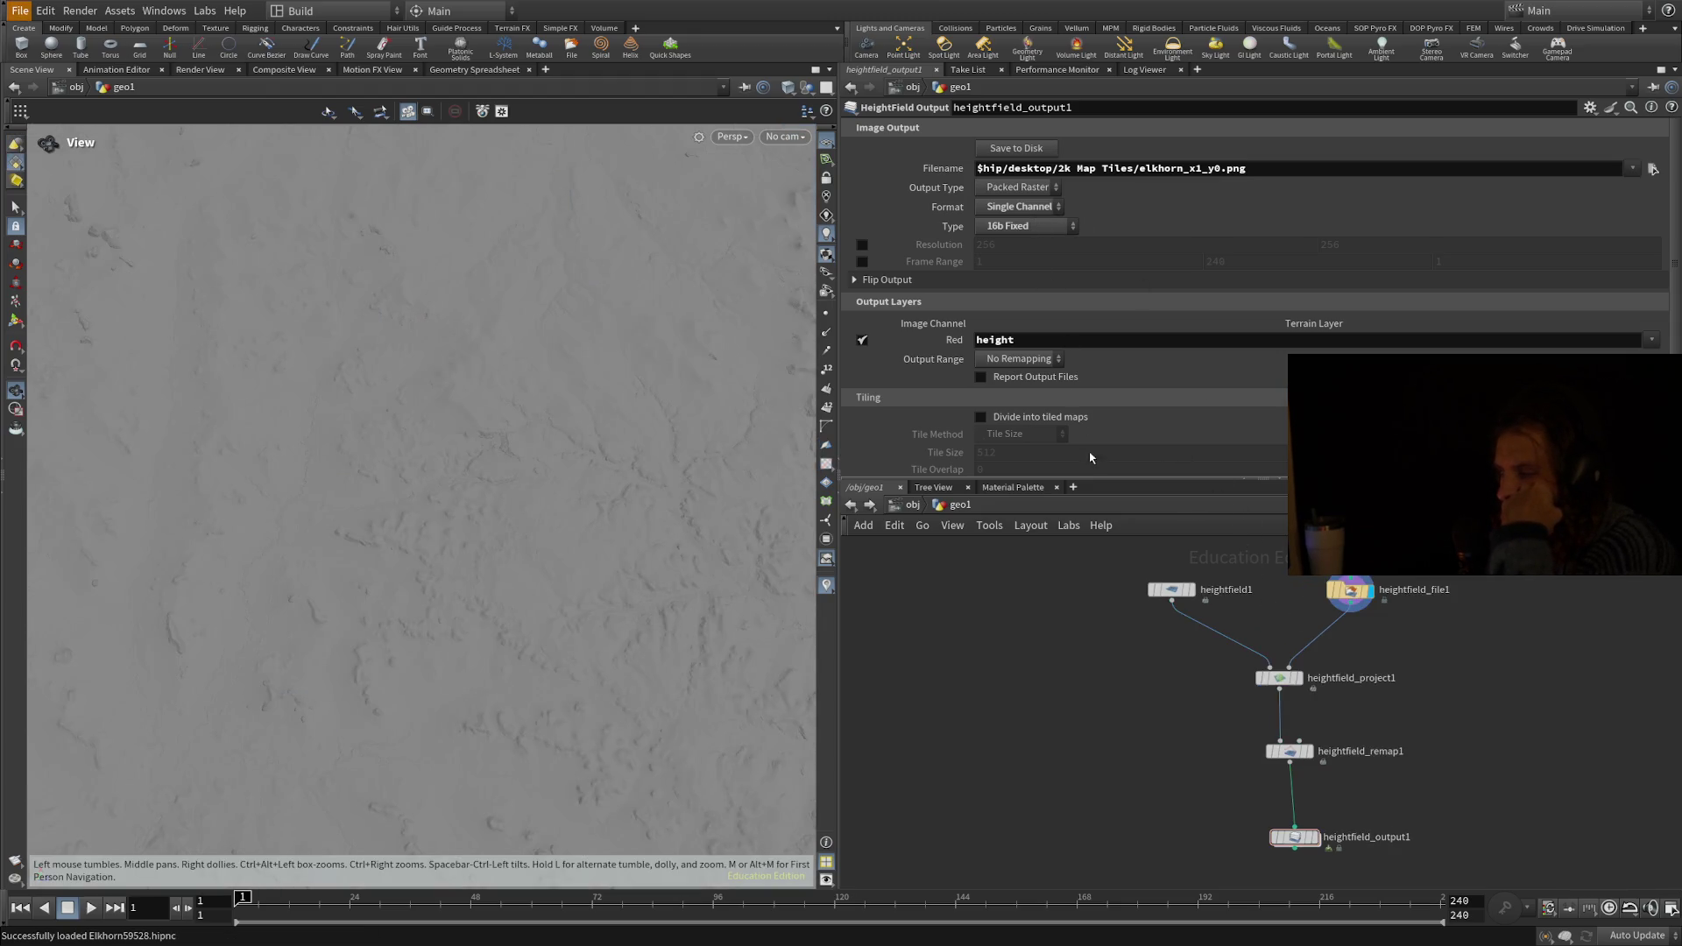
Raise heightfield1's Grid Samples from 256 to 2048, making the grid 4033 by 4033.
left_click(1179, 593)
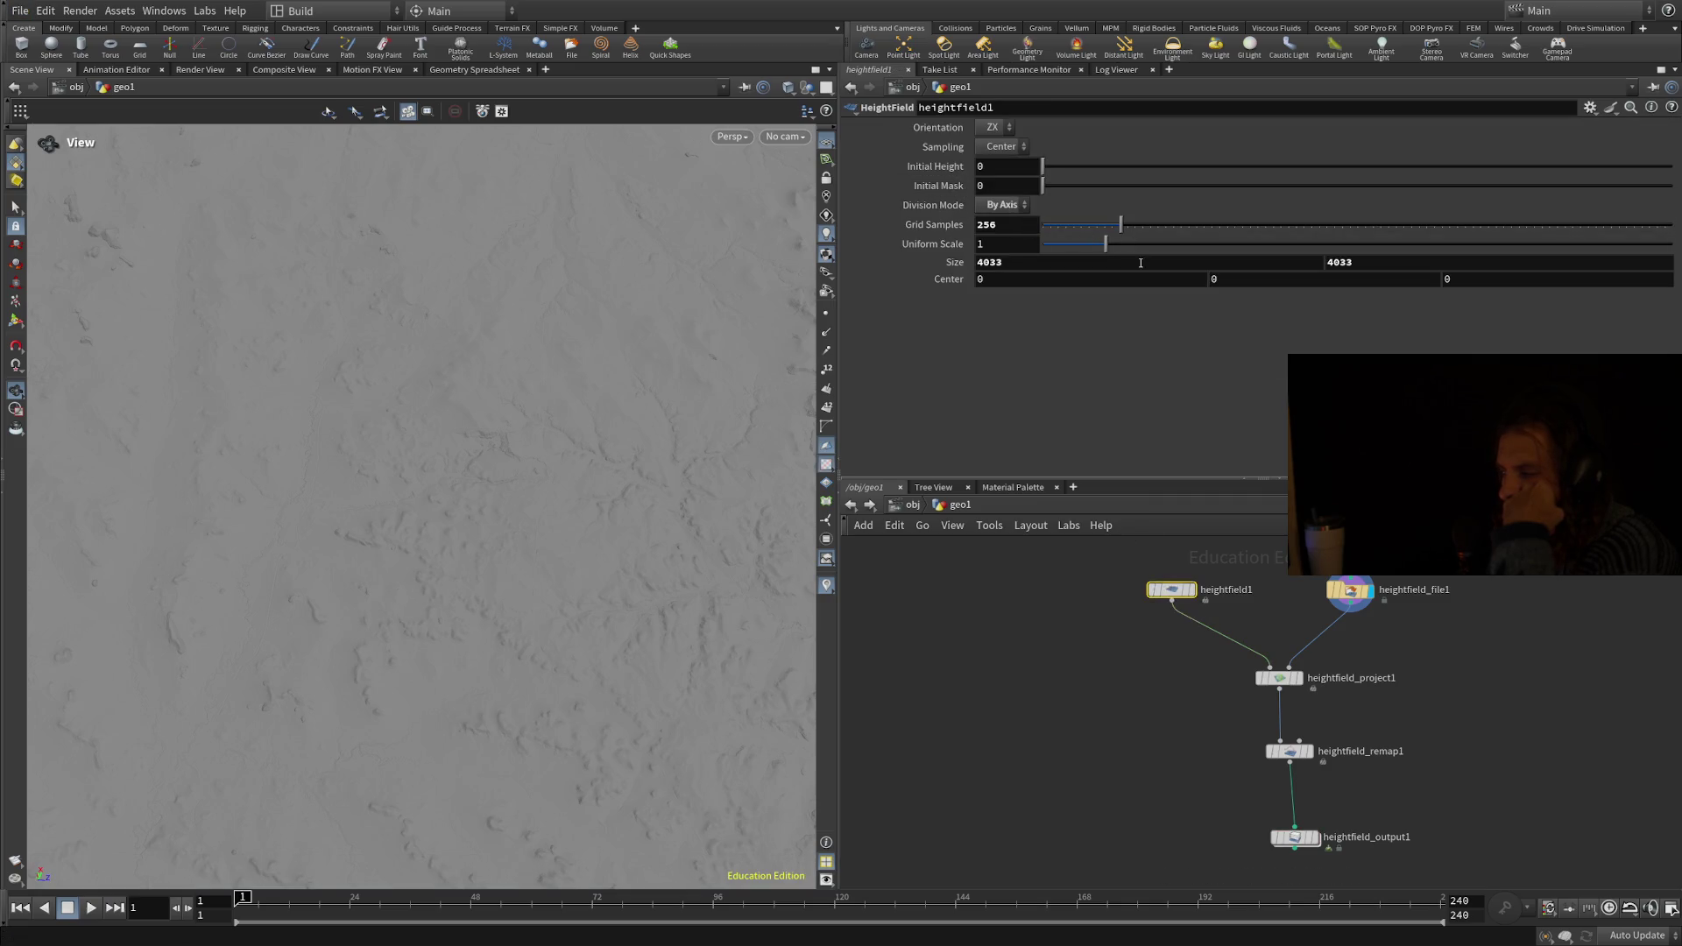
left_click_drag(1121, 225, 1670, 231)
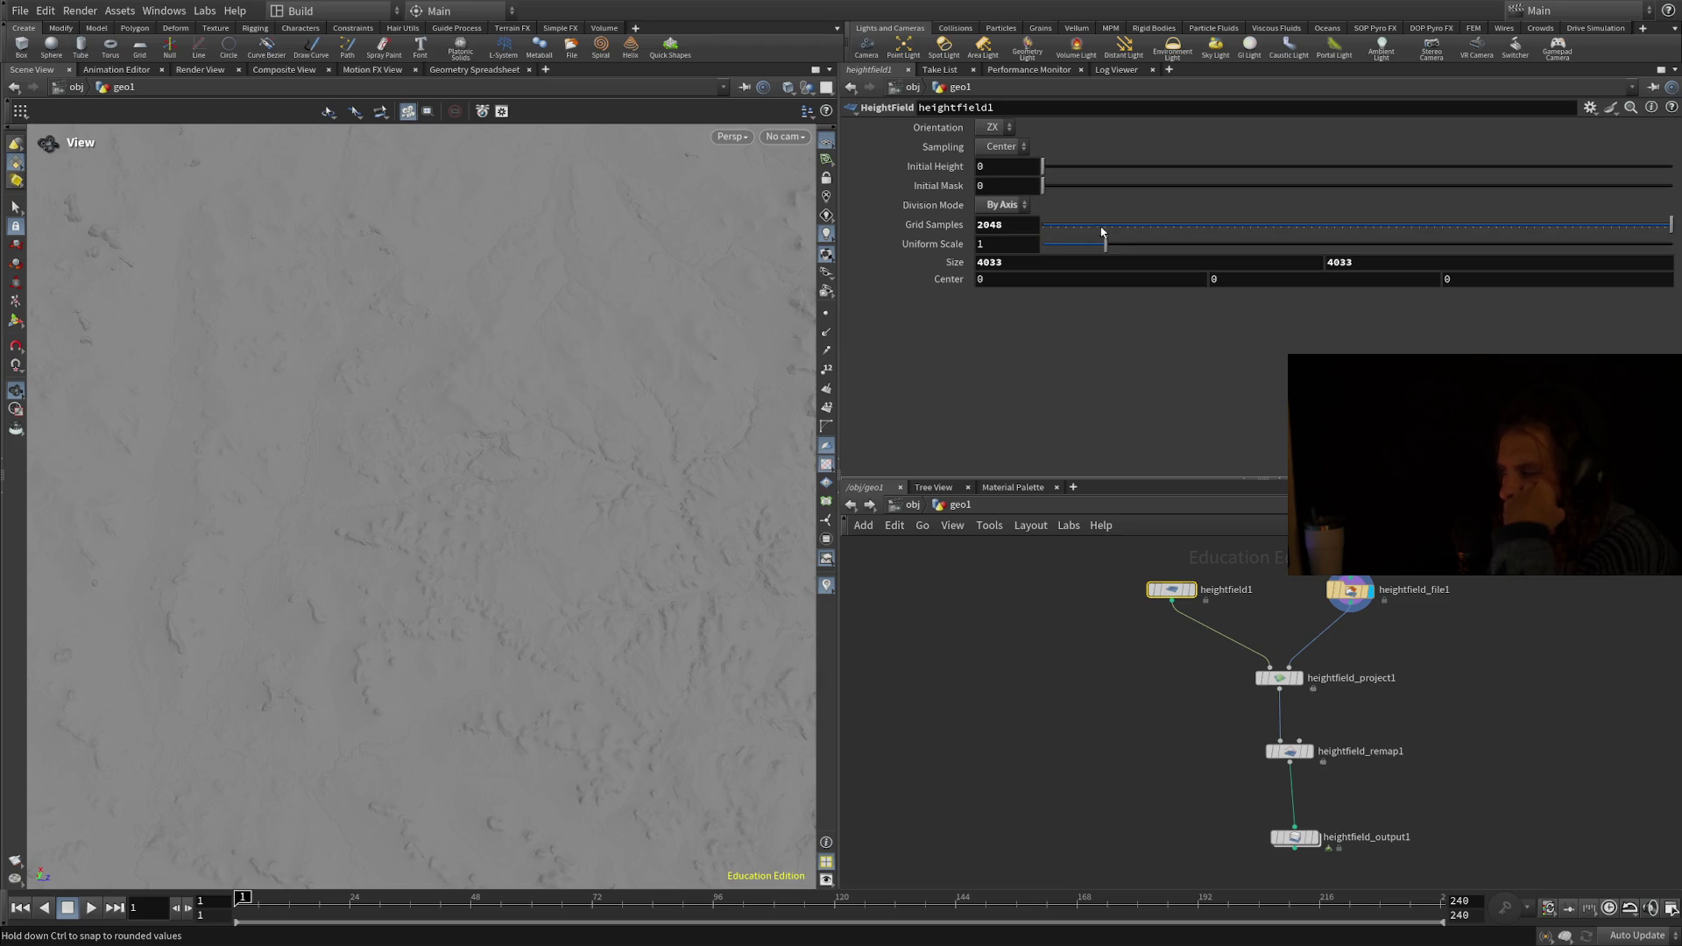